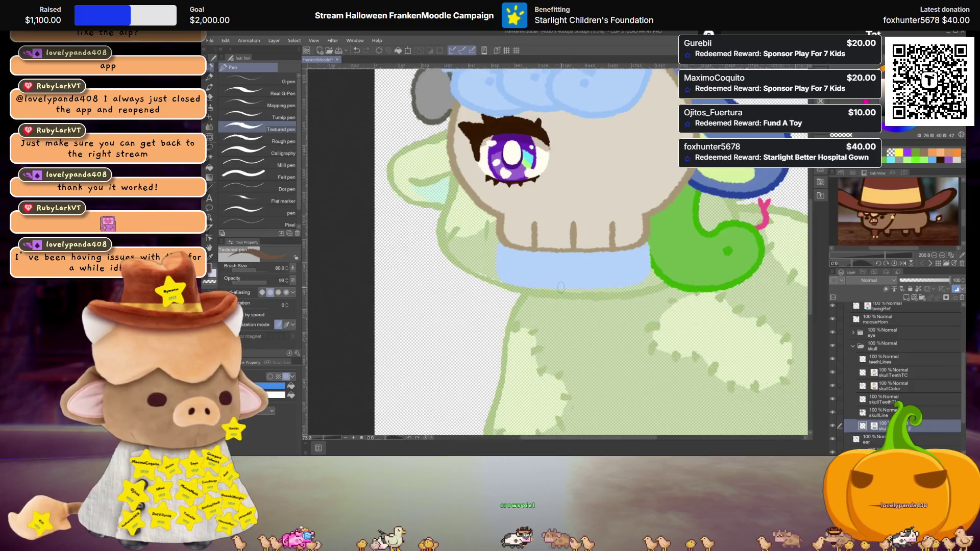
Collapse the skull folder and add a new raster layer above snake long
scroll(910, 363, up, 1)
click(852, 357)
click(875, 410)
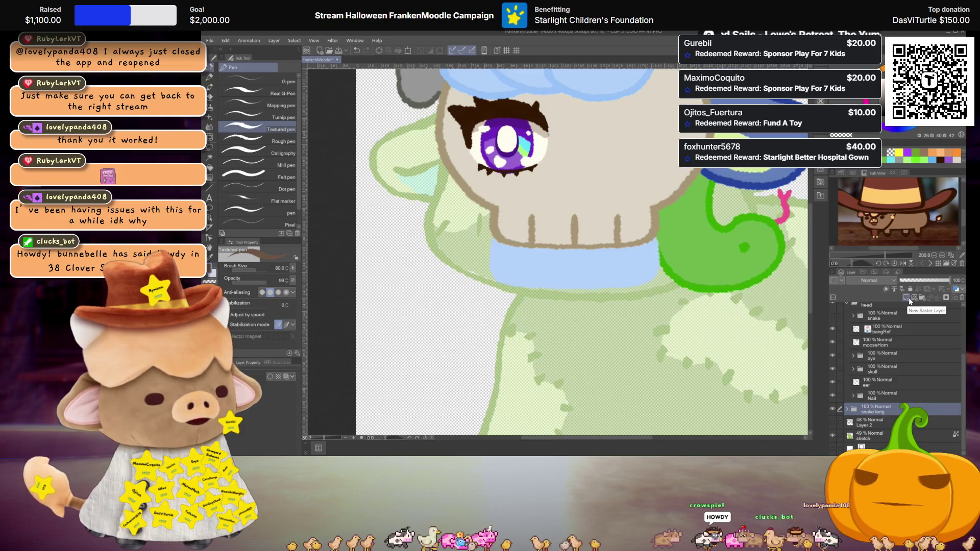
click(908, 299)
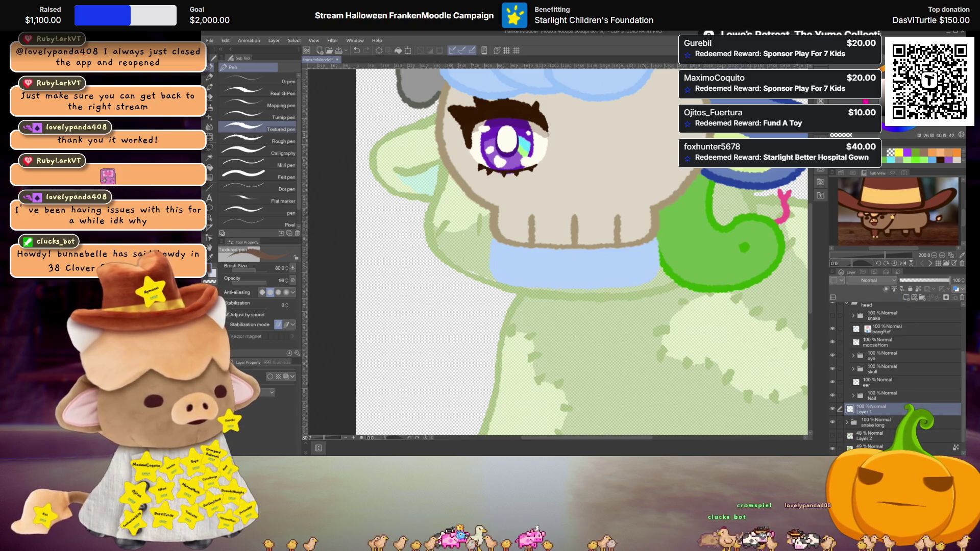
Turn on the ruler layer so the vertical symmetry ruler shows across the creature
scroll(650, 252, down, 3)
scroll(878, 357, up, 3)
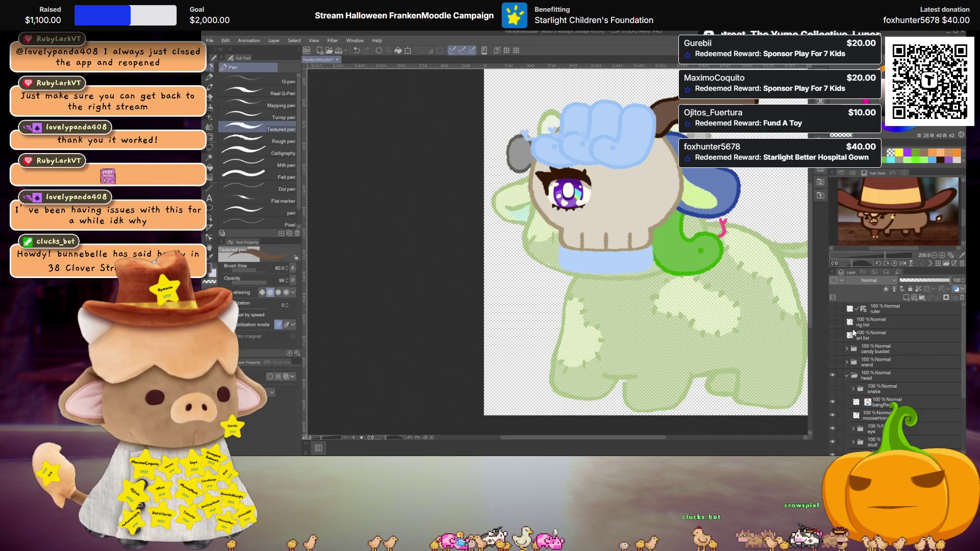
click(832, 310)
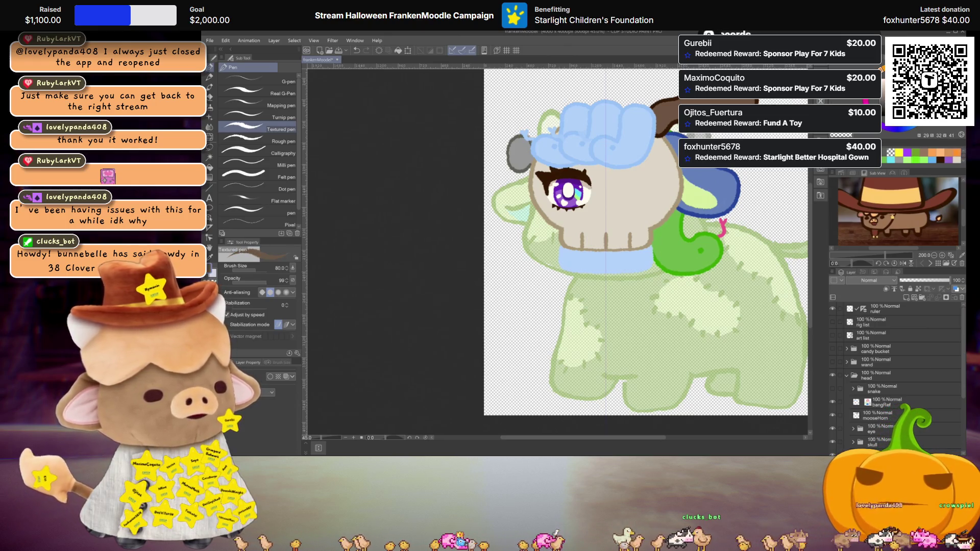
key(i)
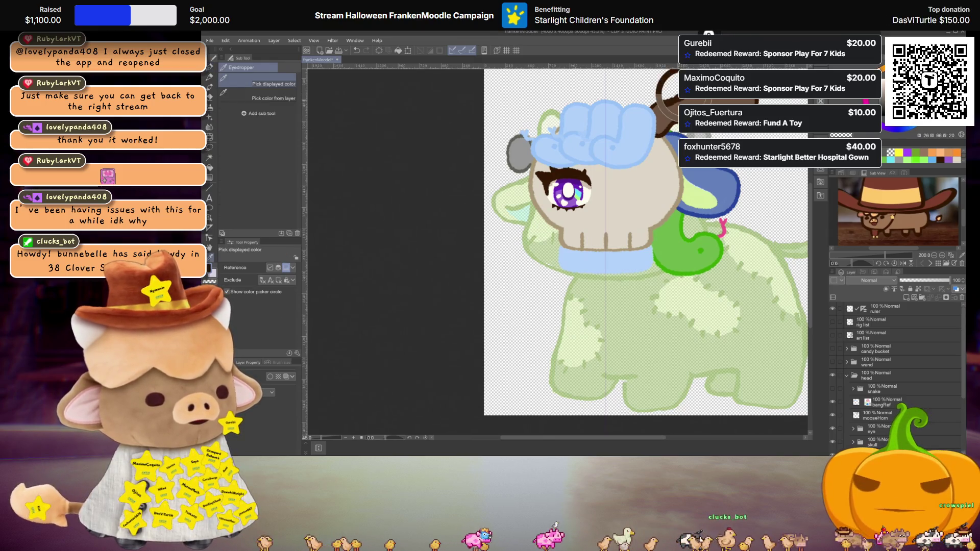
key(p)
scroll(609, 296, up, 3)
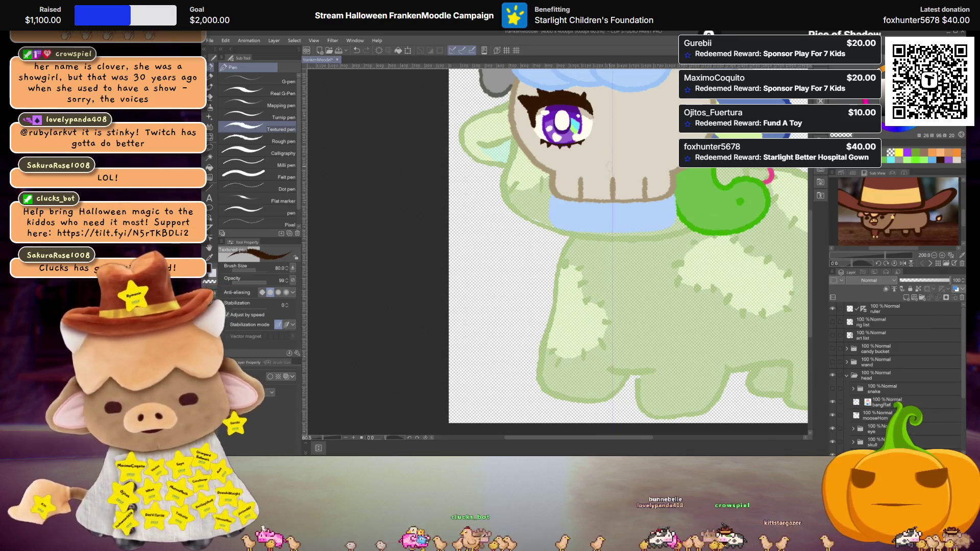
drag(634, 201, 551, 318)
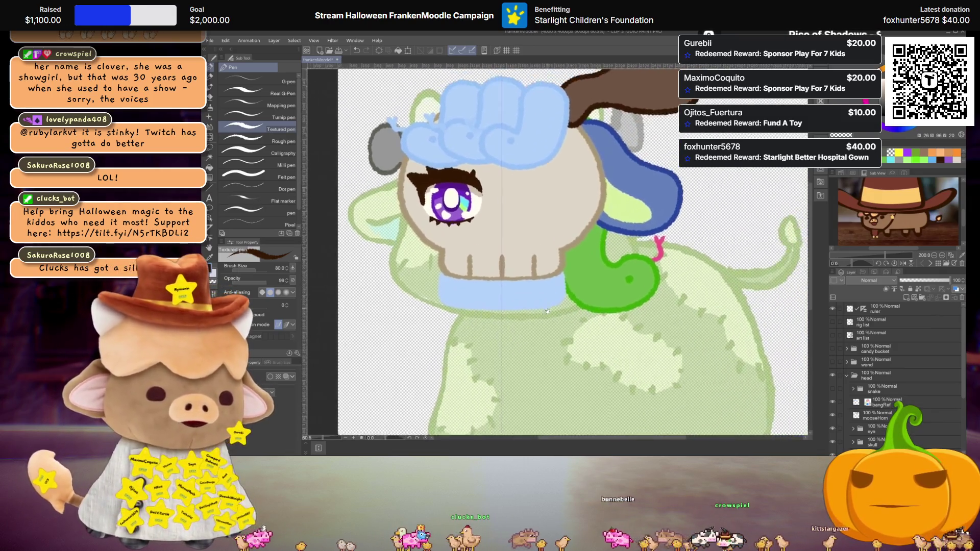
mouse_move(595, 250)
mouse_down()
mouse_move(591, 276)
mouse_move(590, 267)
mouse_up()
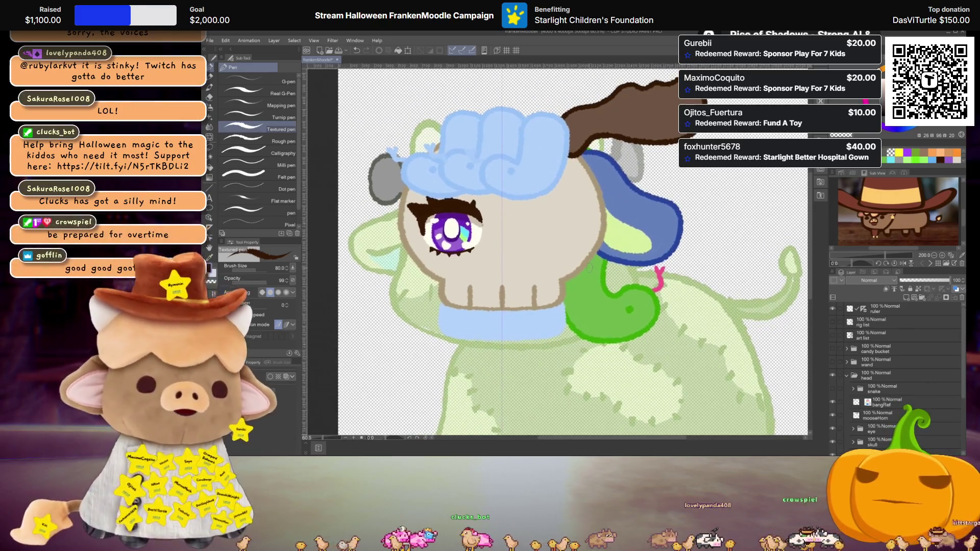
scroll(610, 248, down, 1)
scroll(610, 248, up, 2)
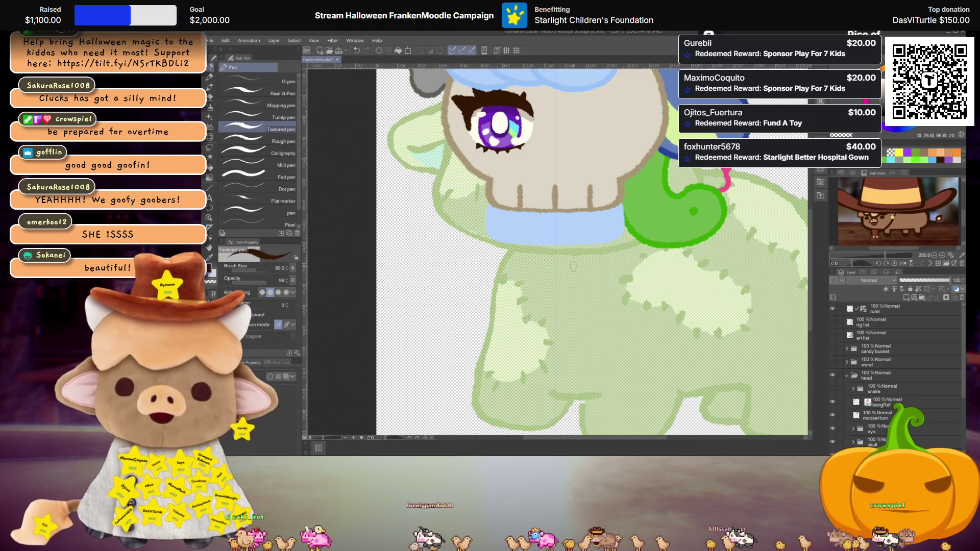
Add a new raster layer above the rig list layer
click(872, 321)
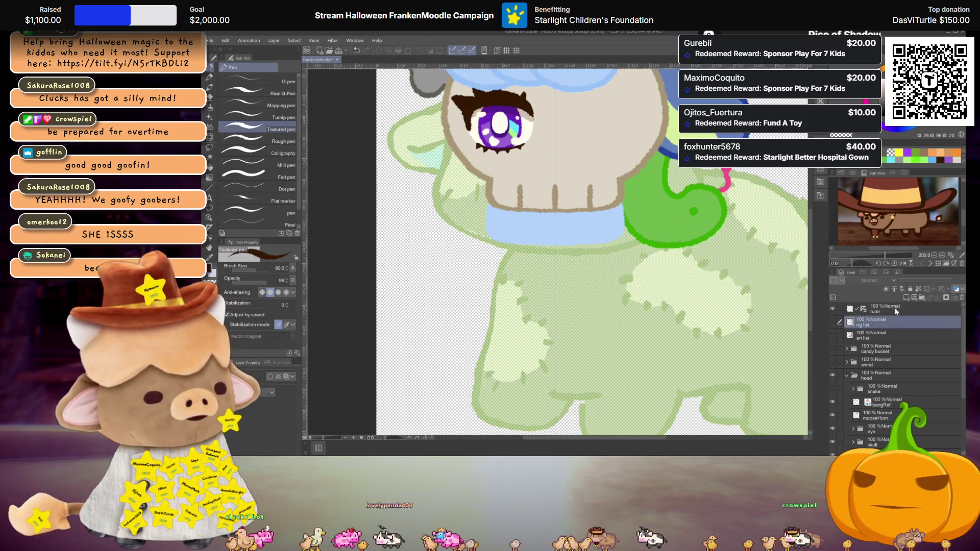
click(905, 297)
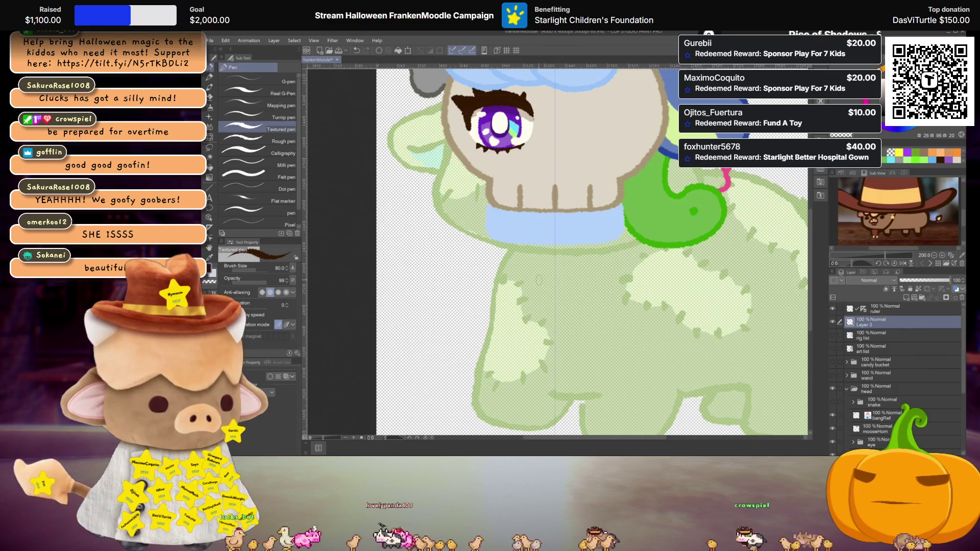
drag(538, 280, 537, 285)
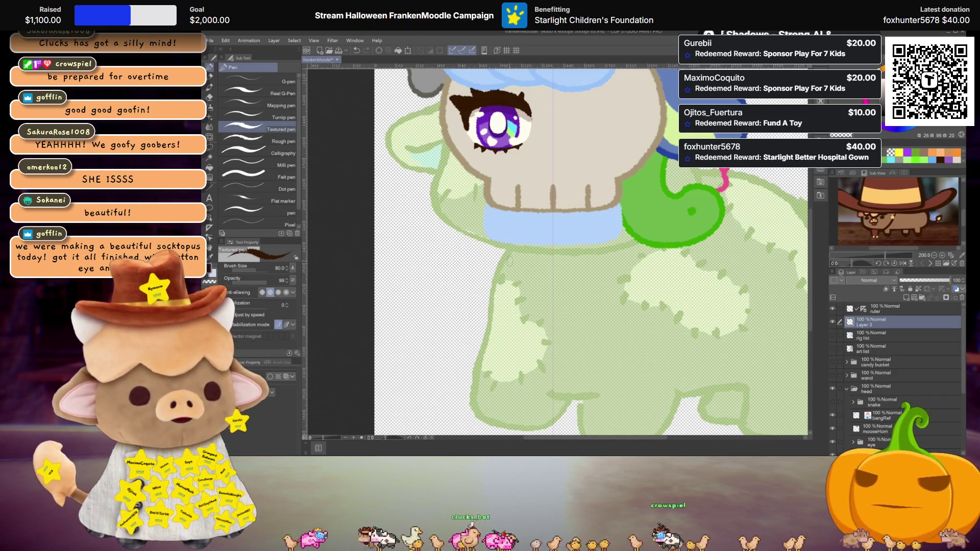
Outline a dark brown trapezoid pocket on the belly below the blue collar
drag(509, 261, 482, 315)
drag(625, 259, 595, 315)
key(ctrl+z)
key(ctrl+z)
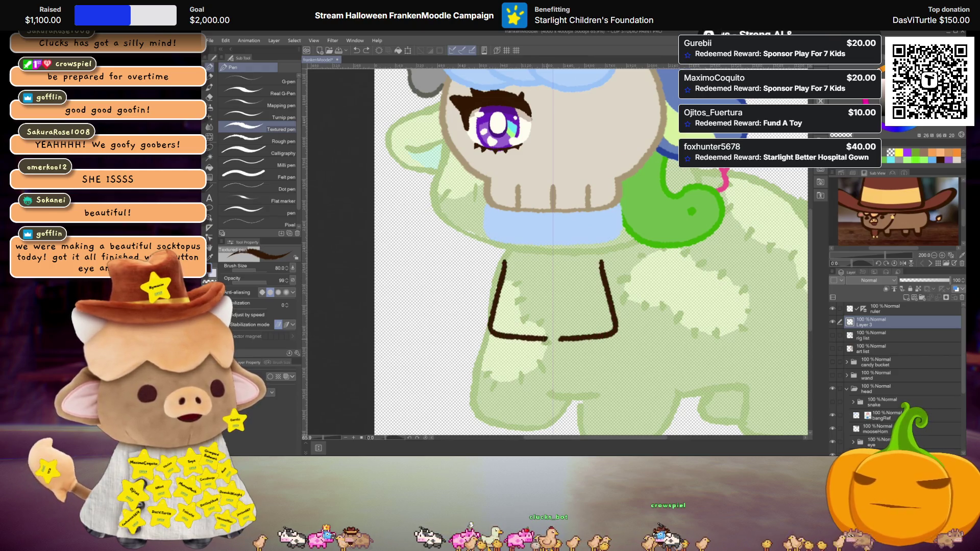
key(ctrl+z)
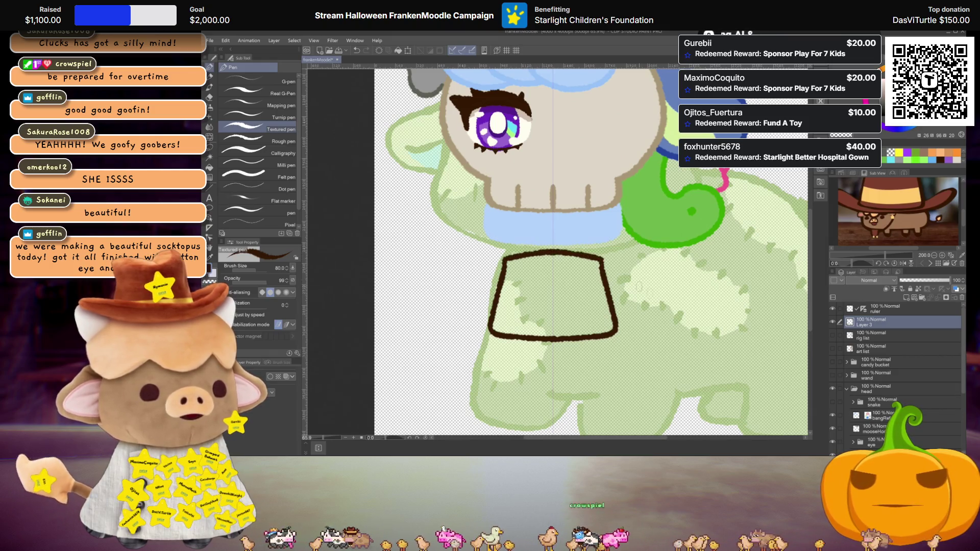
key(ctrl+z)
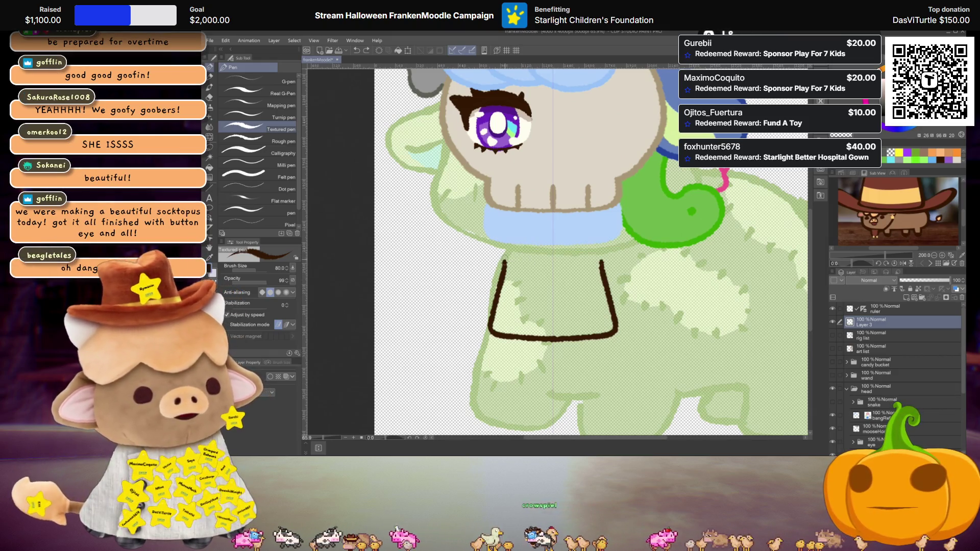
key(ctrl+y)
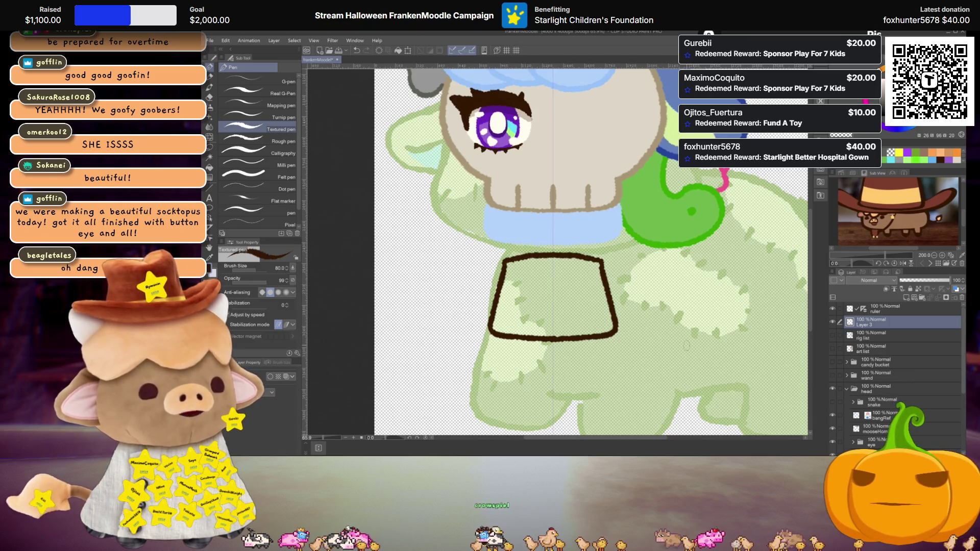
key(j)
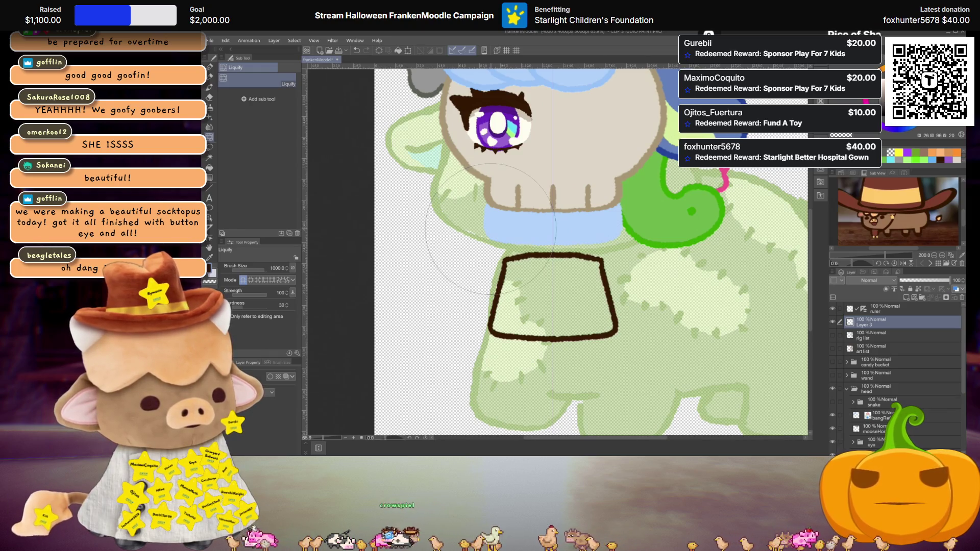
Set the Liquify brush size to 500, leaving the pocket outline unwarped
drag(491, 228, 490, 220)
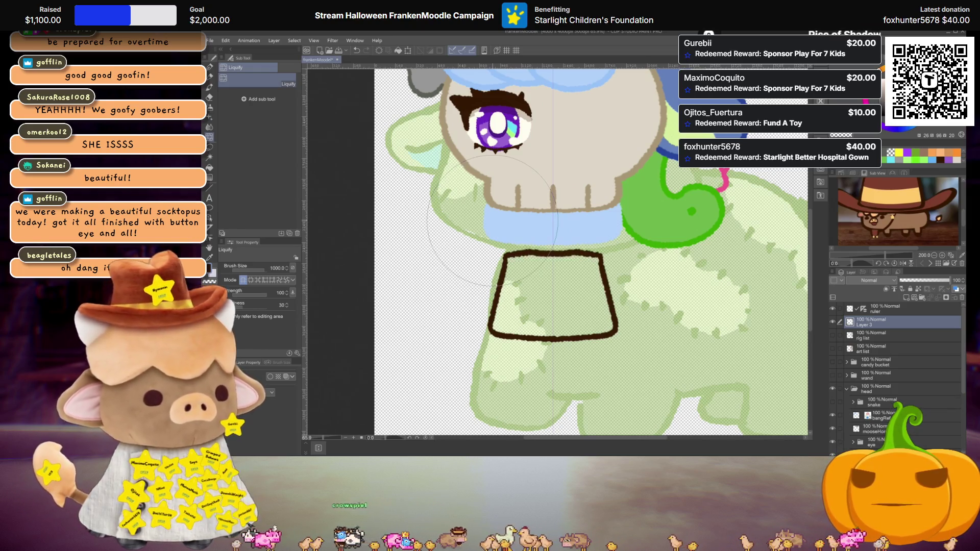
key(ctrl+z)
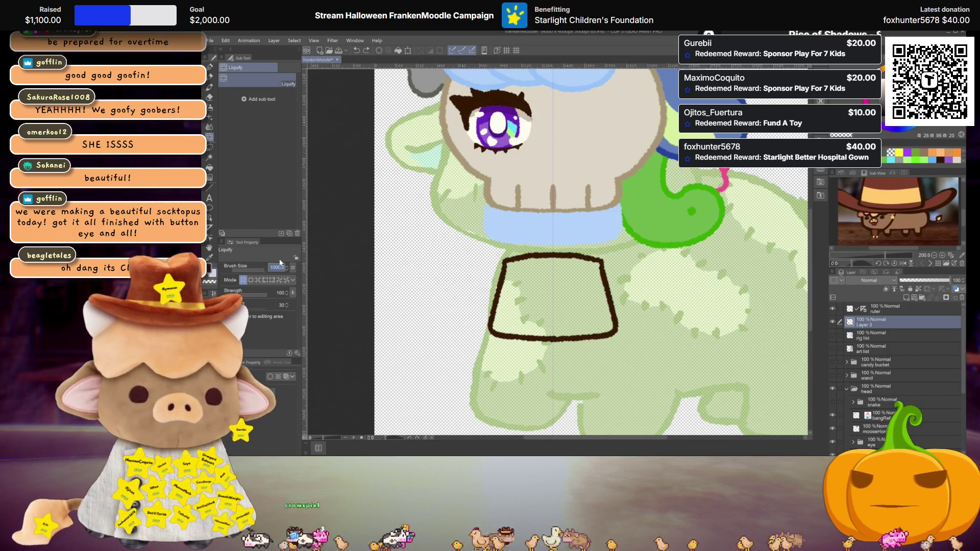
text(500)
key(Return)
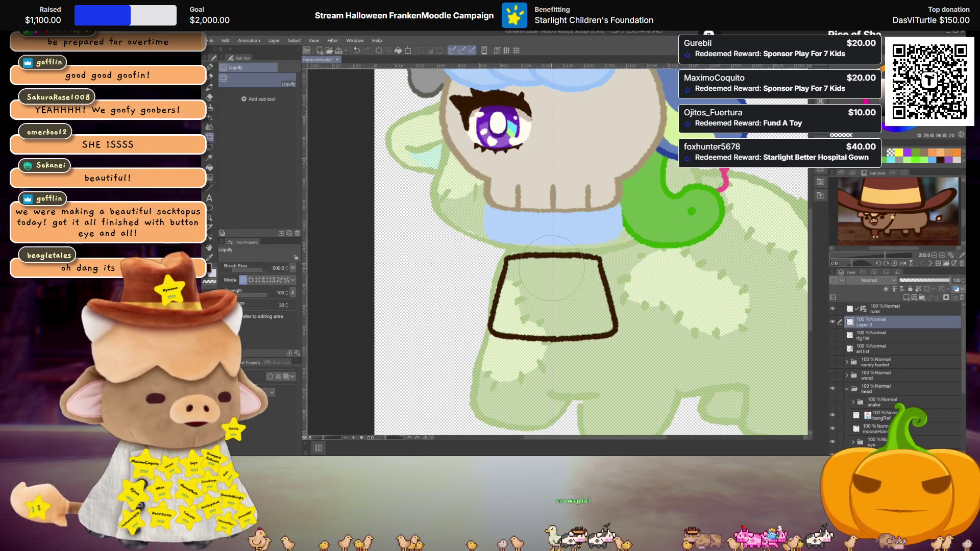
scroll(597, 296, up, 1)
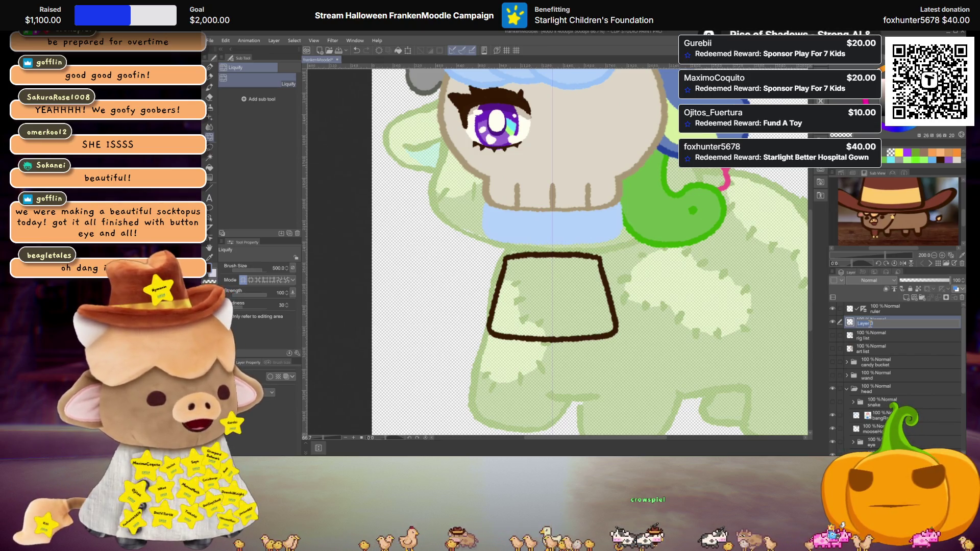
key(Return)
key(p)
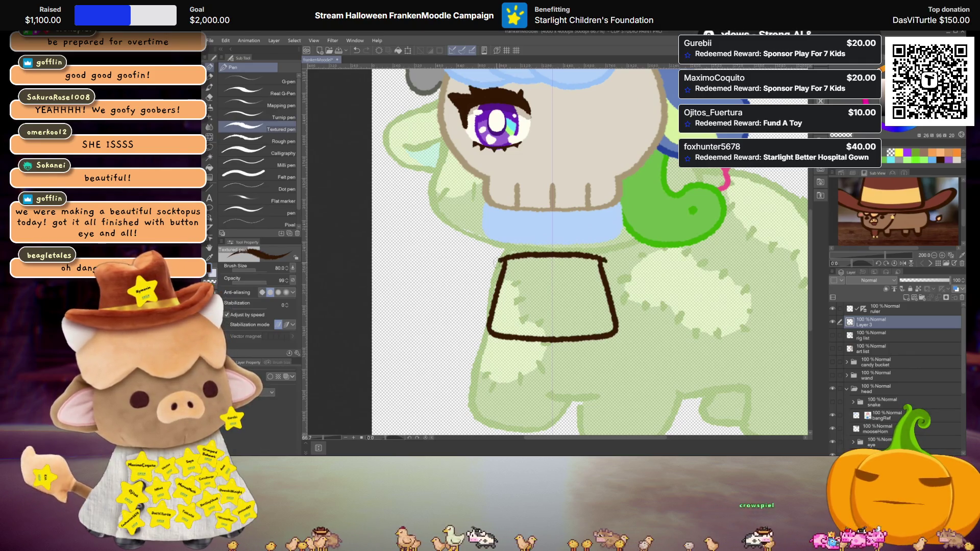
Double the pocket's left edge, then flip it horizontally so the doubled edge sits right
drag(501, 258, 477, 330)
drag(602, 258, 626, 332)
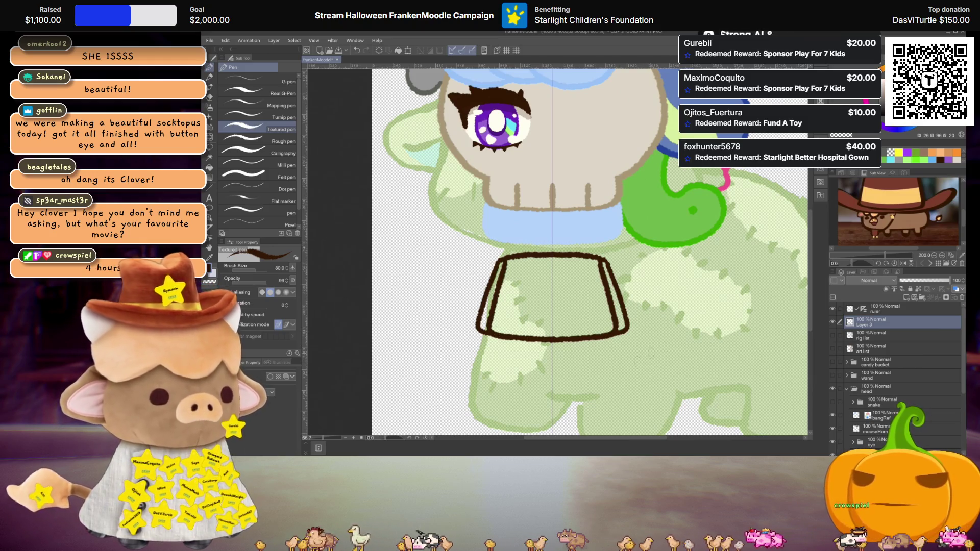
key(ctrl+z)
key(ctrl+z)
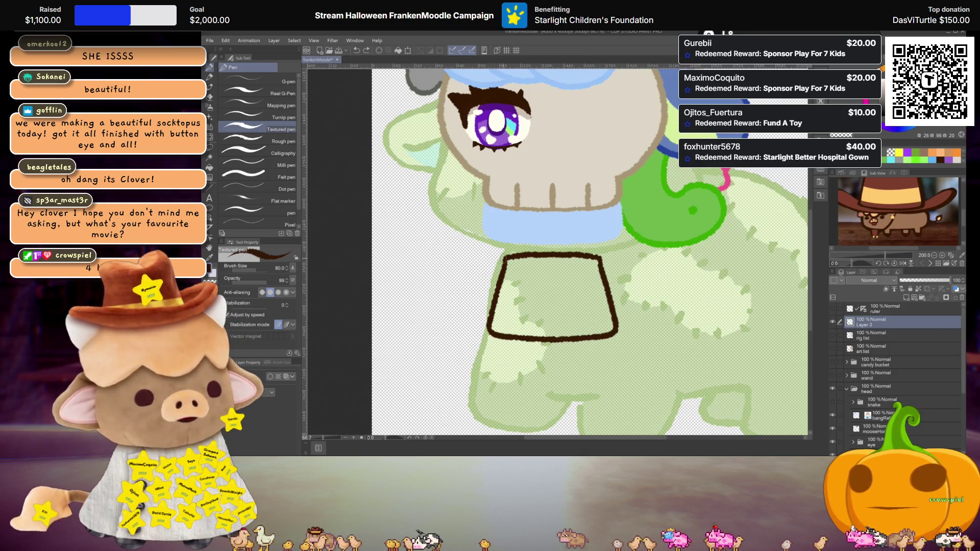
drag(499, 255, 493, 266)
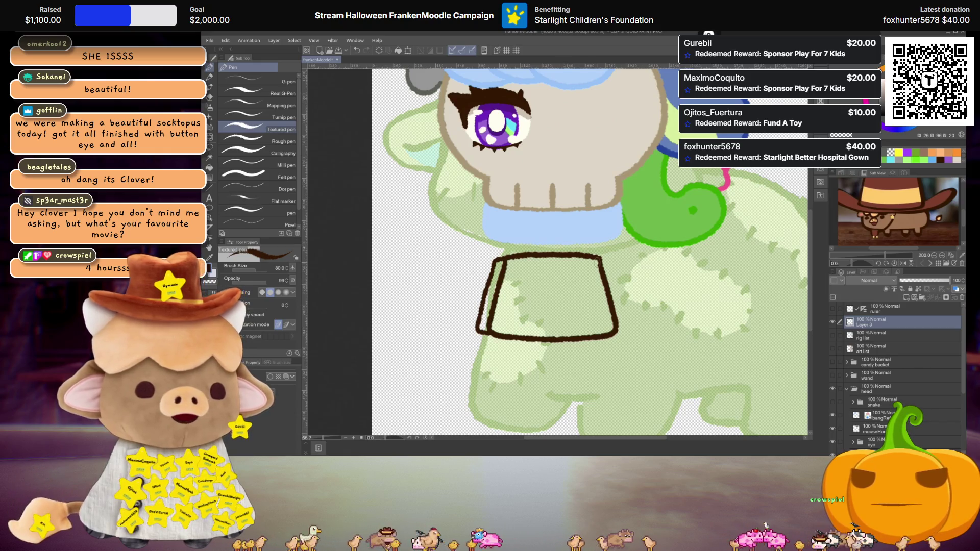
key(h)
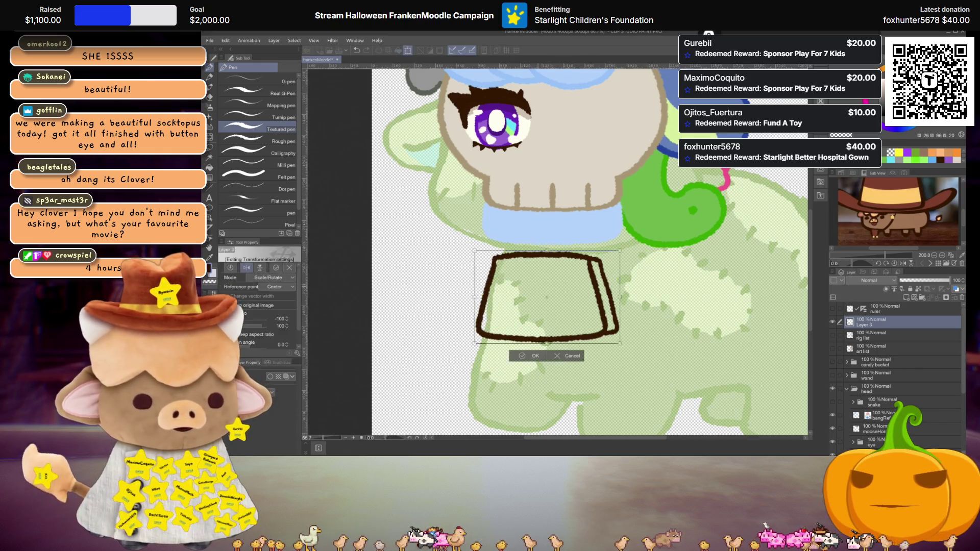
key(Return)
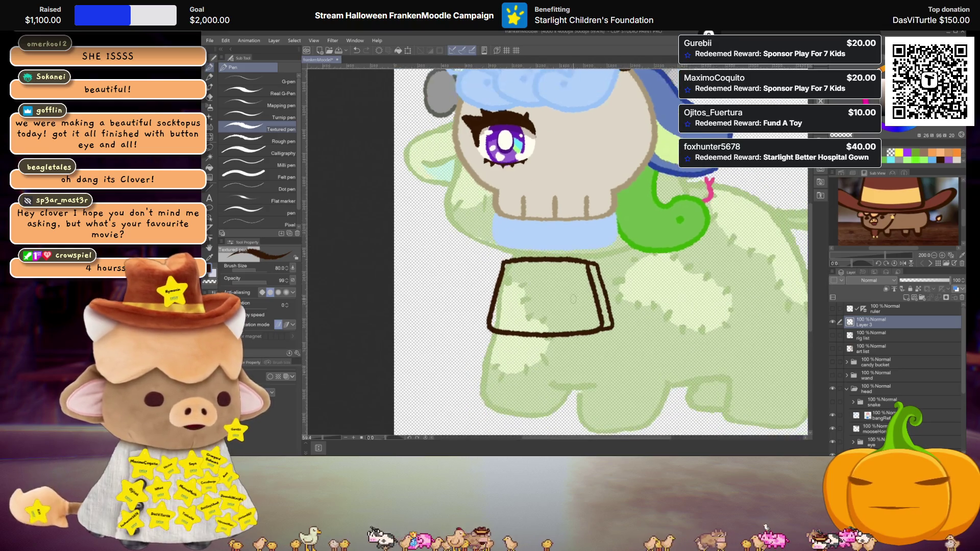
click(883, 335)
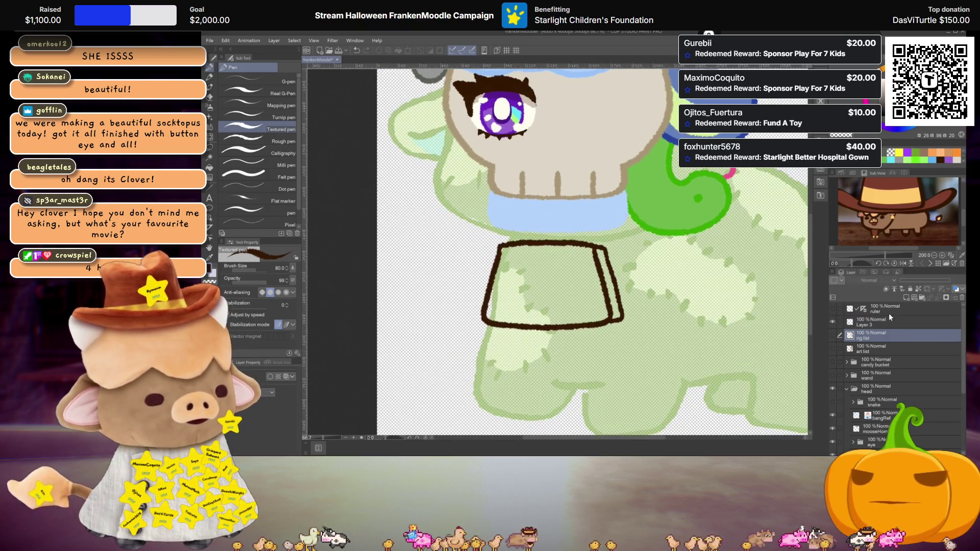
On a new layer, undo the dark clapper marks and thicken the bell's bottom rim
click(909, 296)
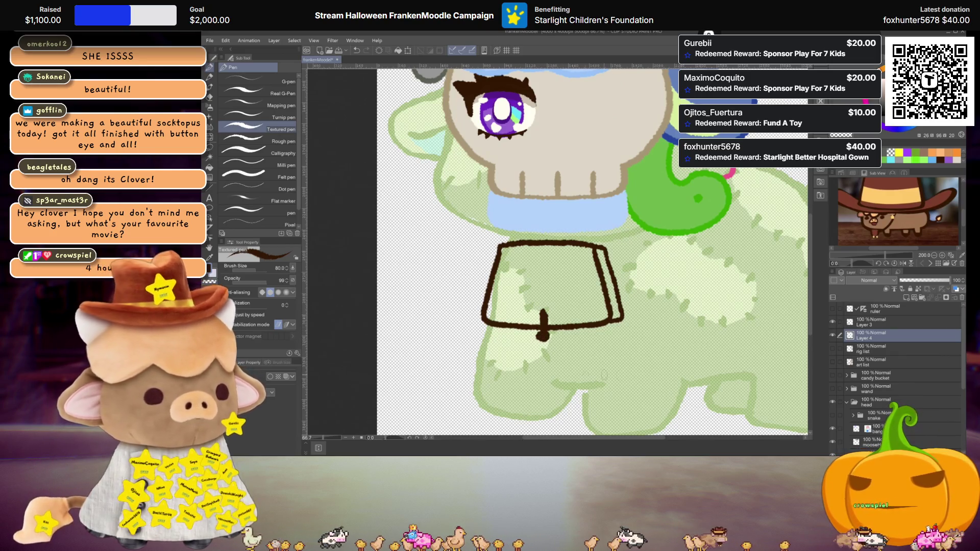
key(ctrl+z)
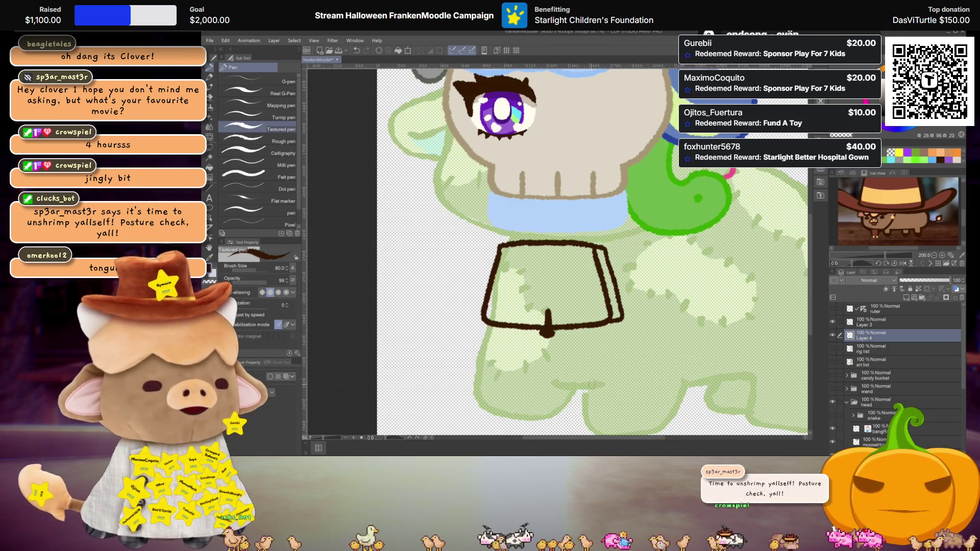
key(ctrl+z)
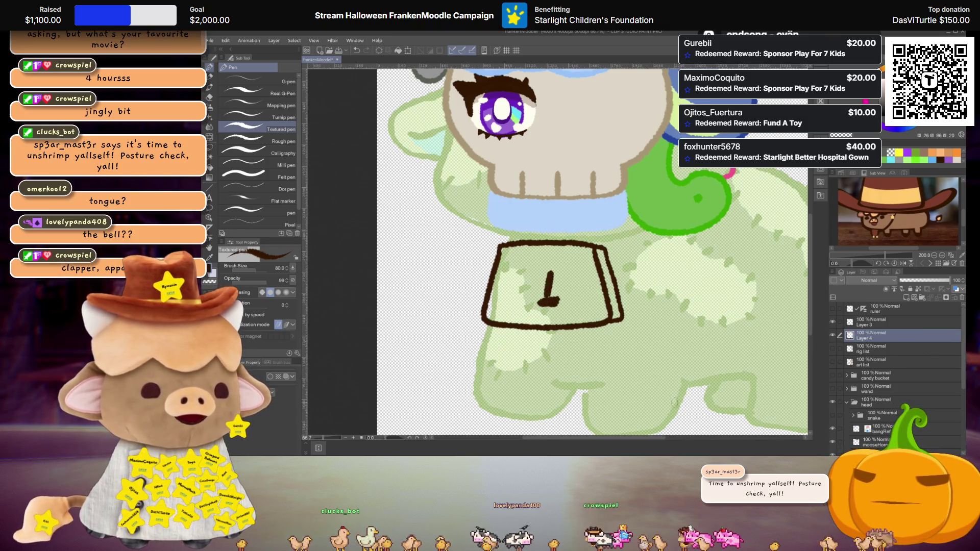
key(ctrl+z)
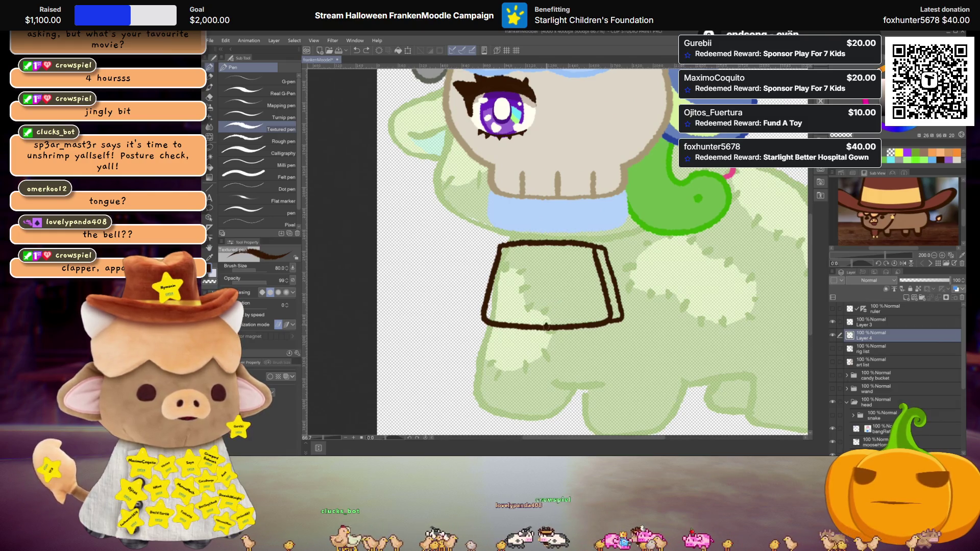
drag(539, 336, 552, 338)
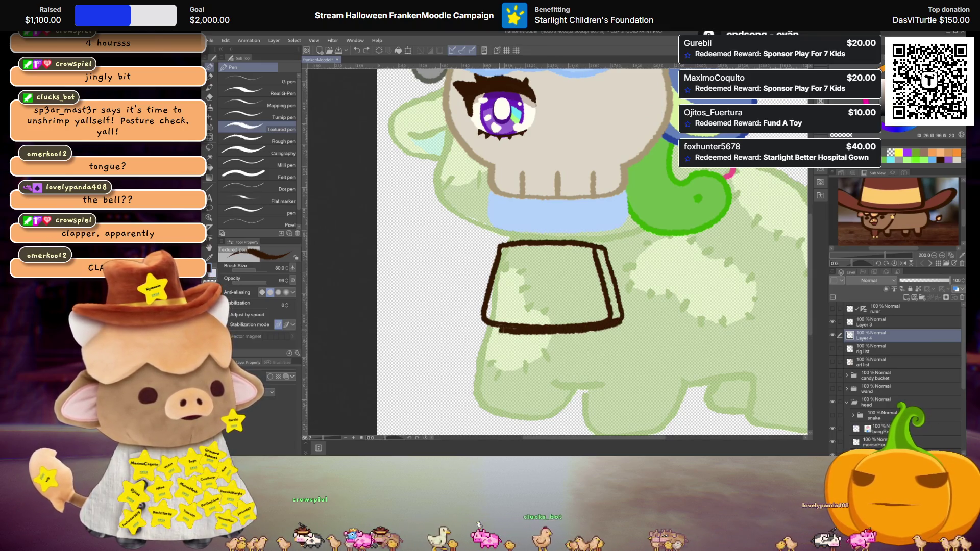
drag(513, 315, 590, 317)
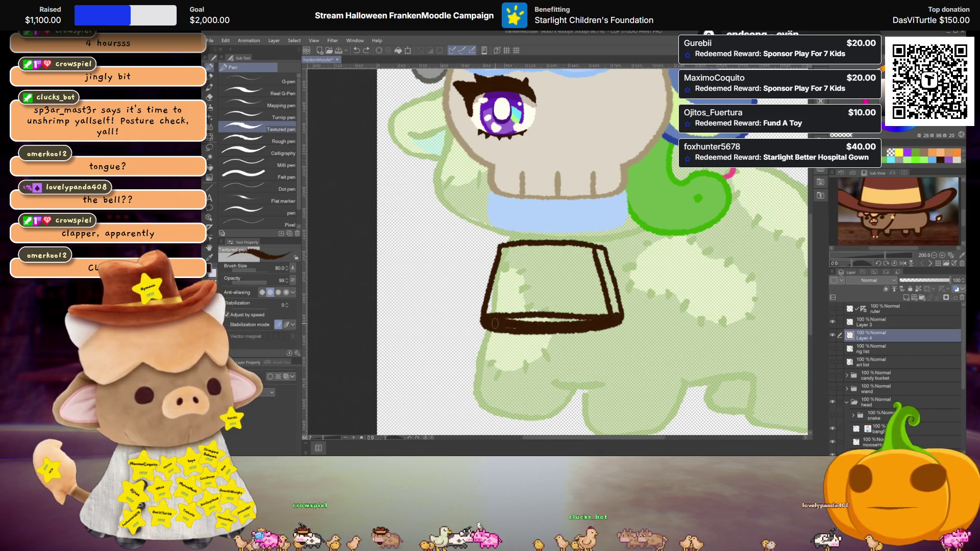
drag(494, 322, 522, 319)
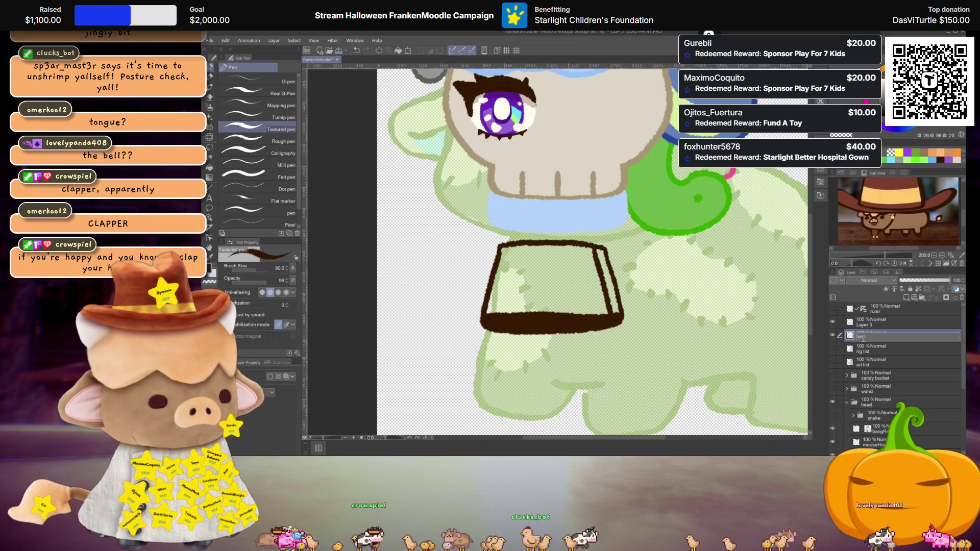
Add a layer between bellFront and bellBack and draw an enlarged orange clapper
click(875, 324)
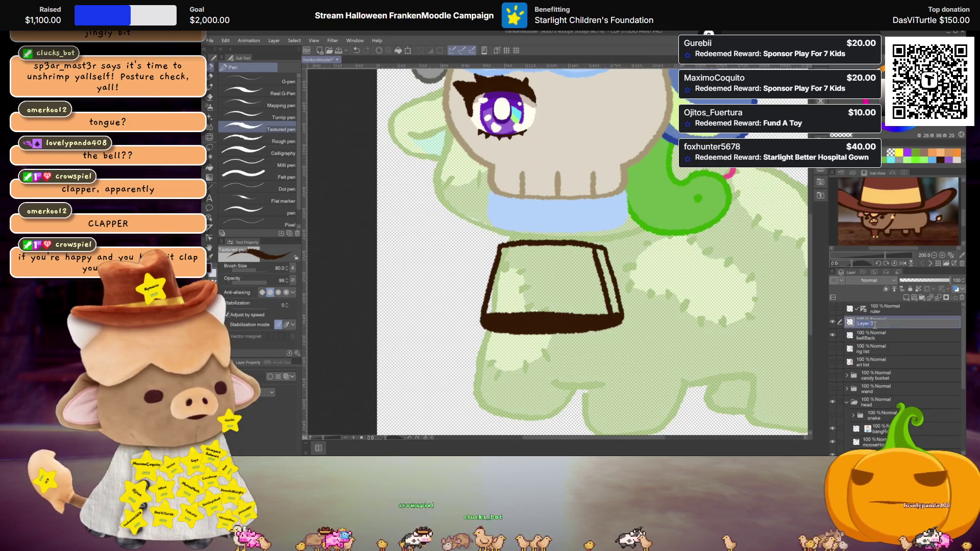
text(bellFront)
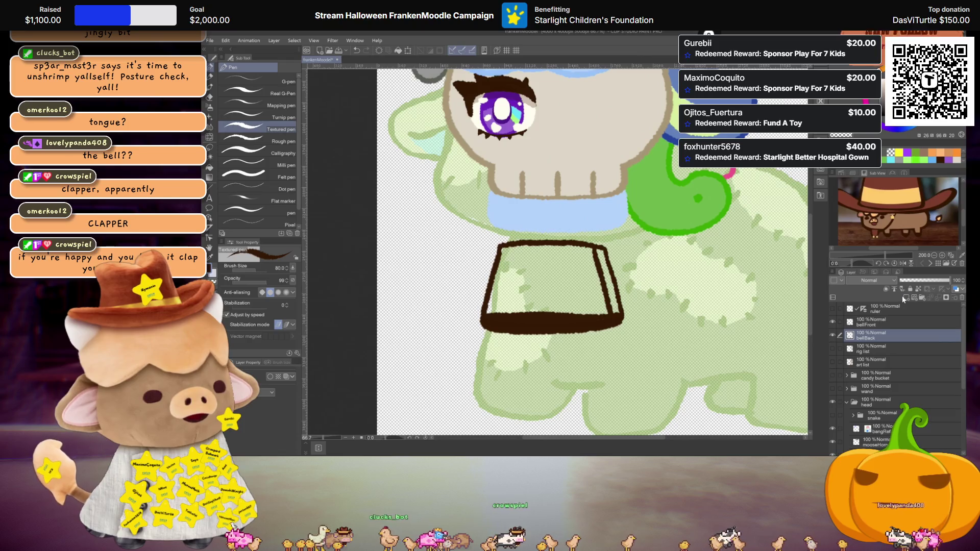
click(906, 297)
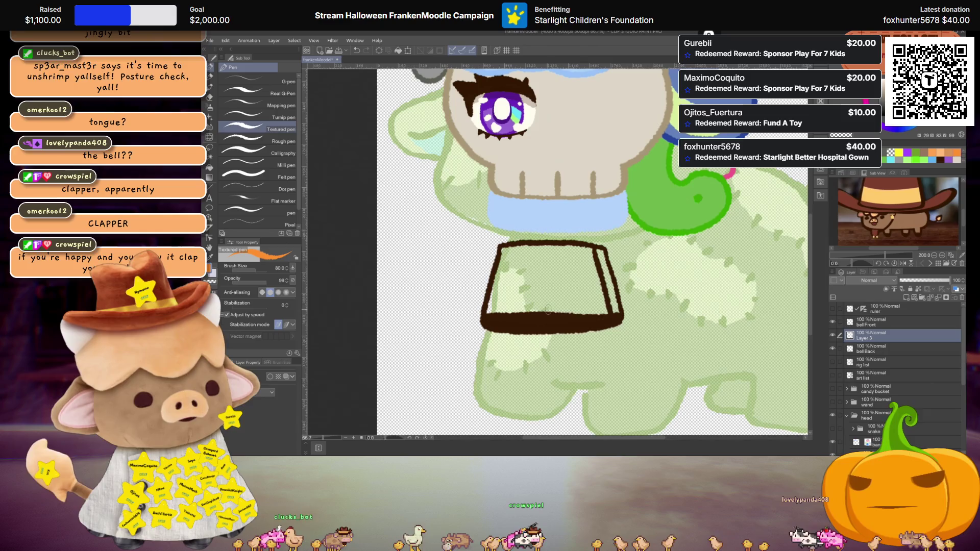
drag(545, 299, 539, 321)
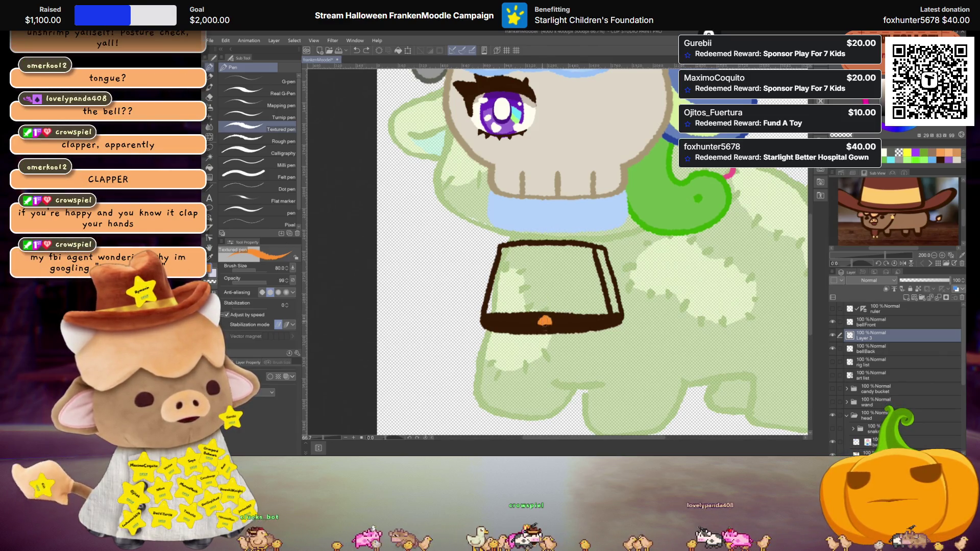
drag(545, 304, 544, 322)
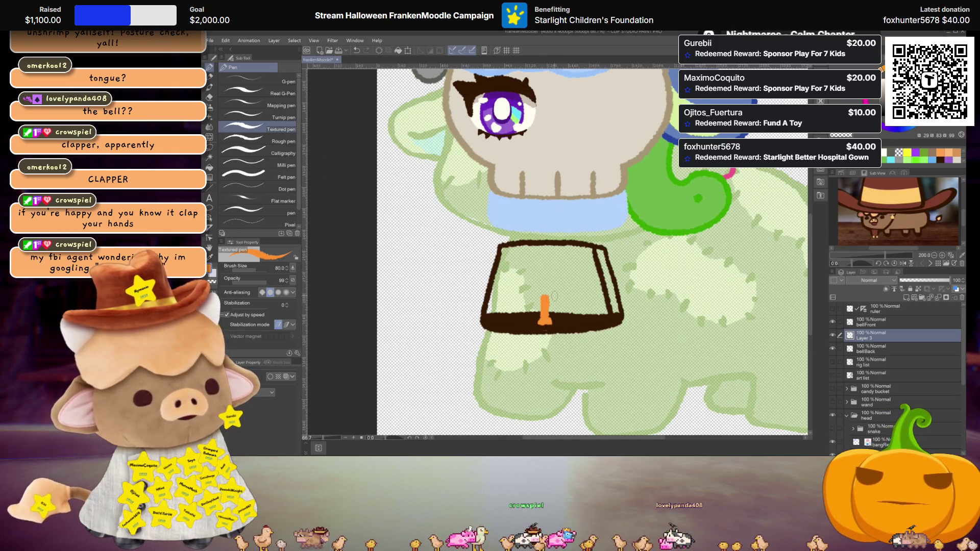
key(ctrl+t)
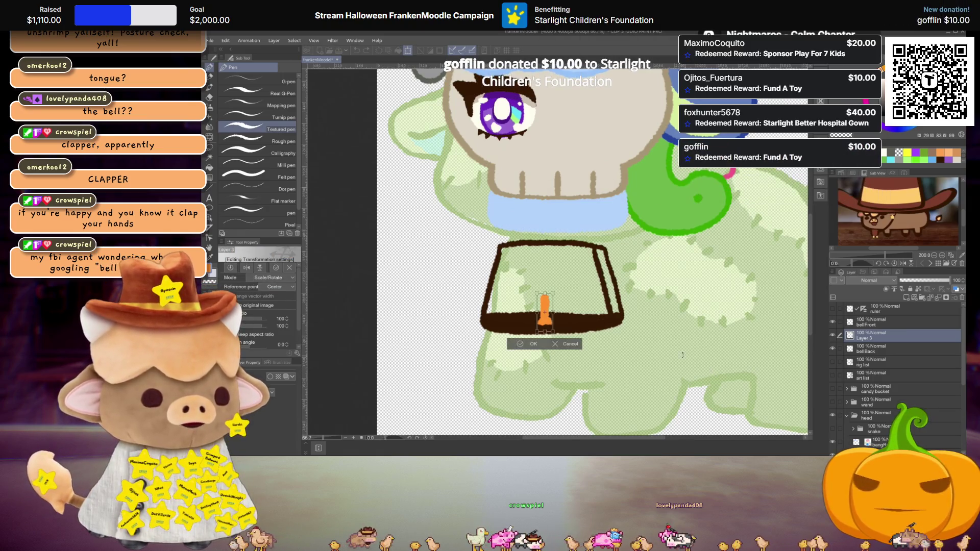
mouse_move(553, 312)
mouse_down()
mouse_move(562, 312)
mouse_move(553, 311)
mouse_up()
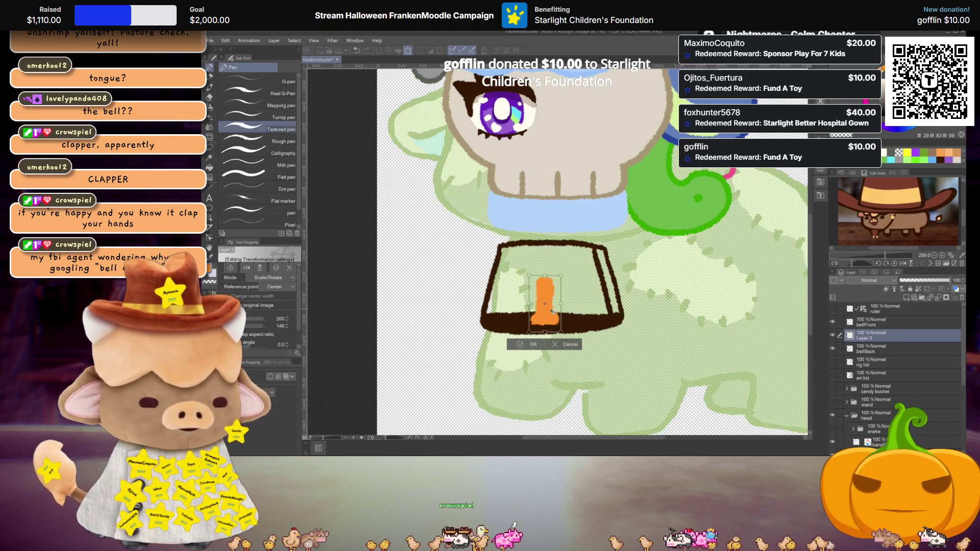
key(Return)
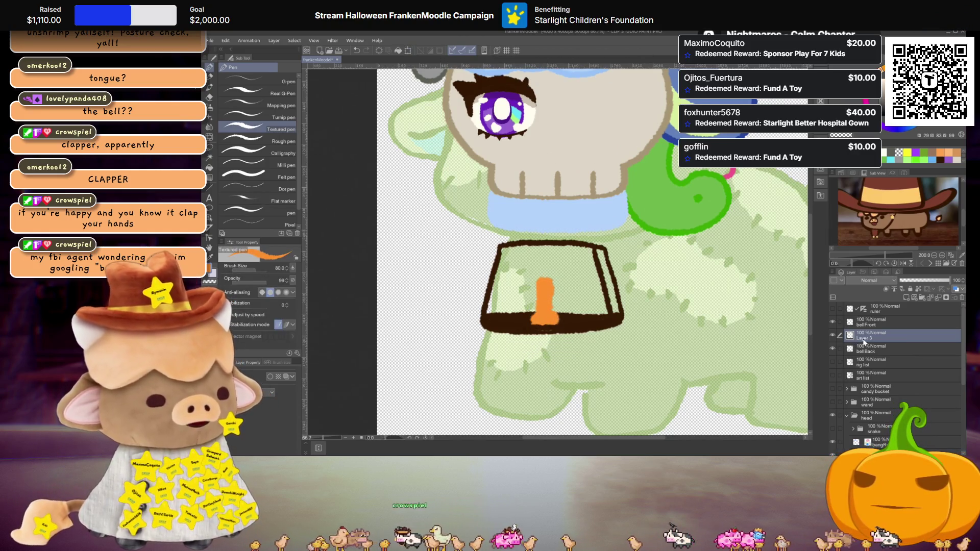
Rename the new layer 'clapper'
double_click(861, 338)
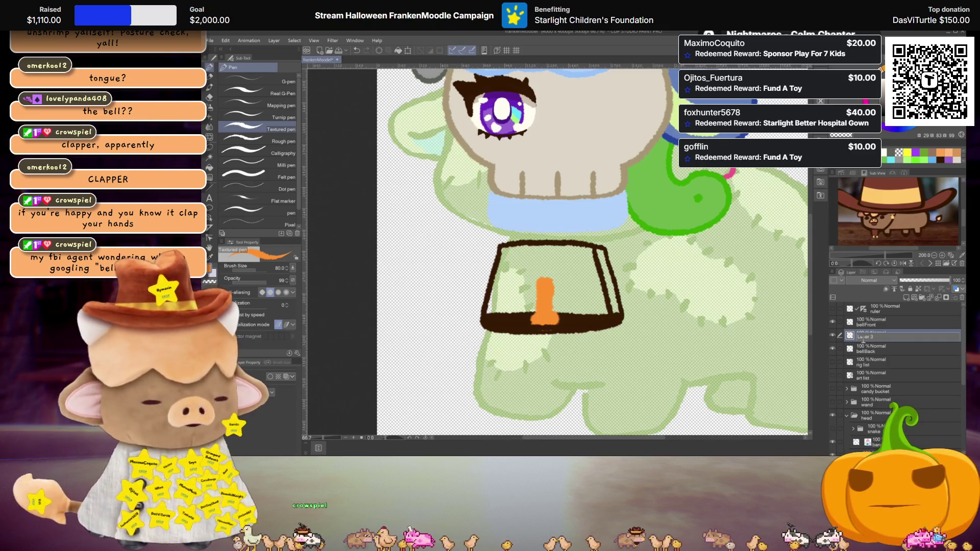
key(BackSpace)
key(BackSpace)
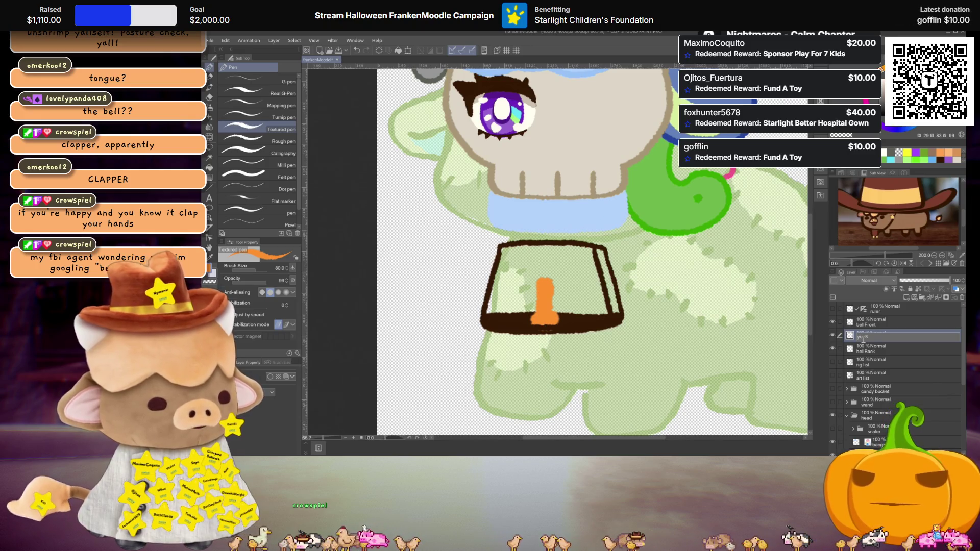
key(BackSpace)
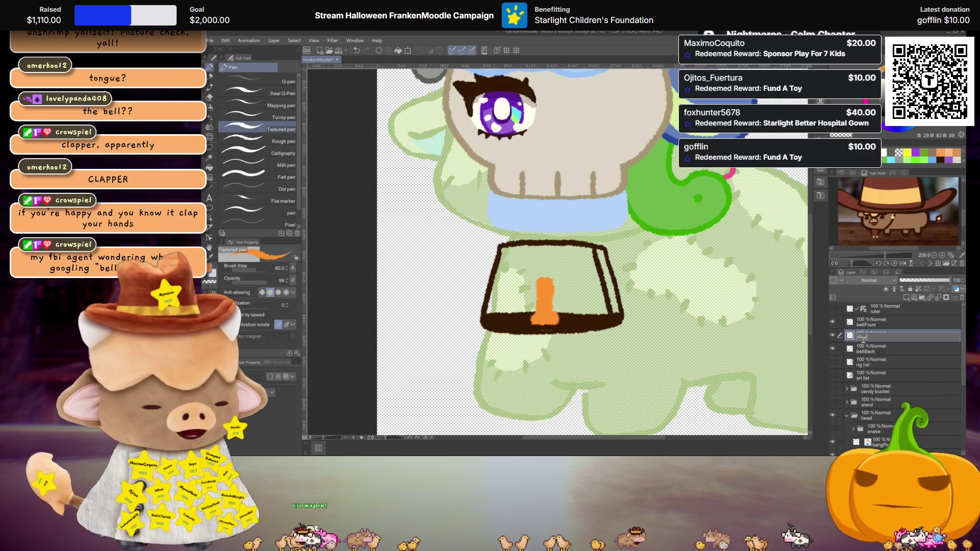
text(lapper)
key(Return)
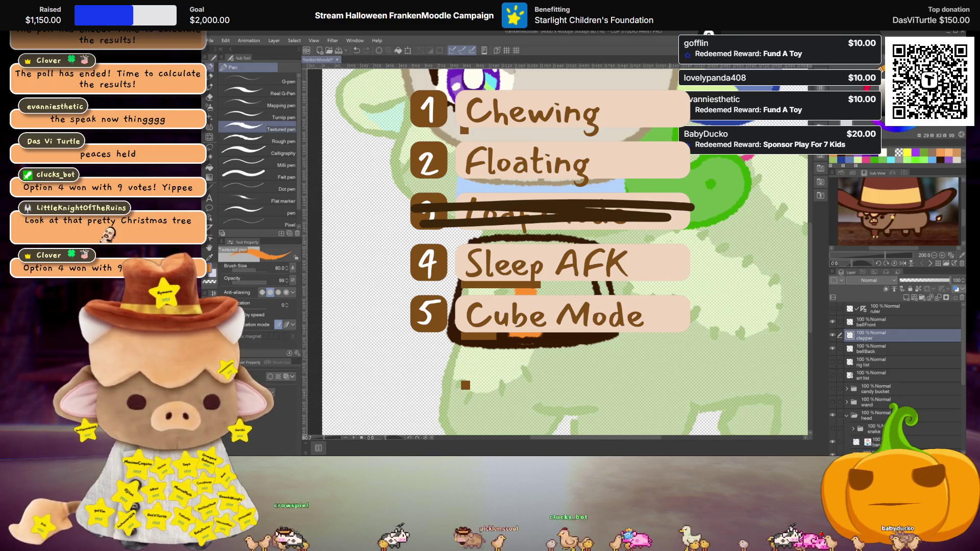
Show the rig list layer, eyedrop its dark ink, and write '9 Sleep' under '8 Loaf'
scroll(676, 286, down, 3)
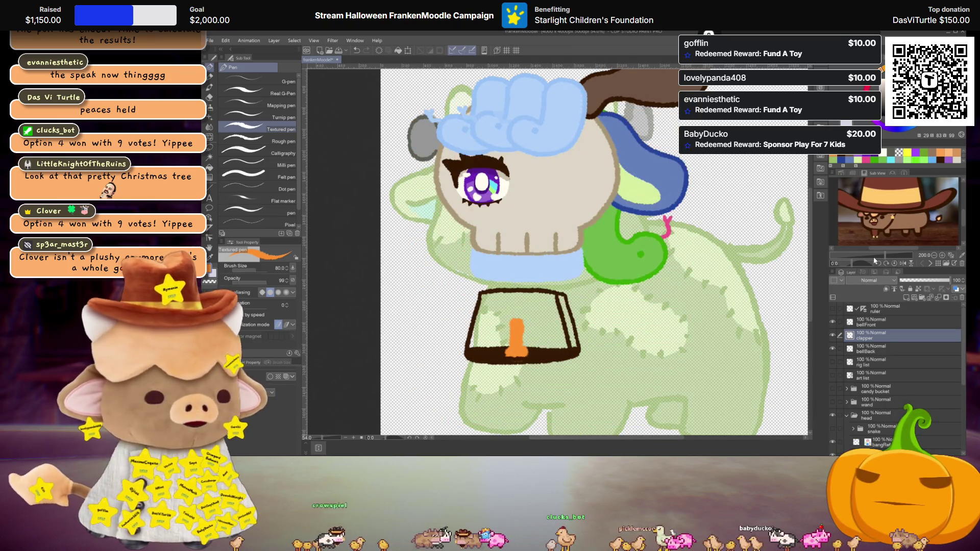
click(832, 361)
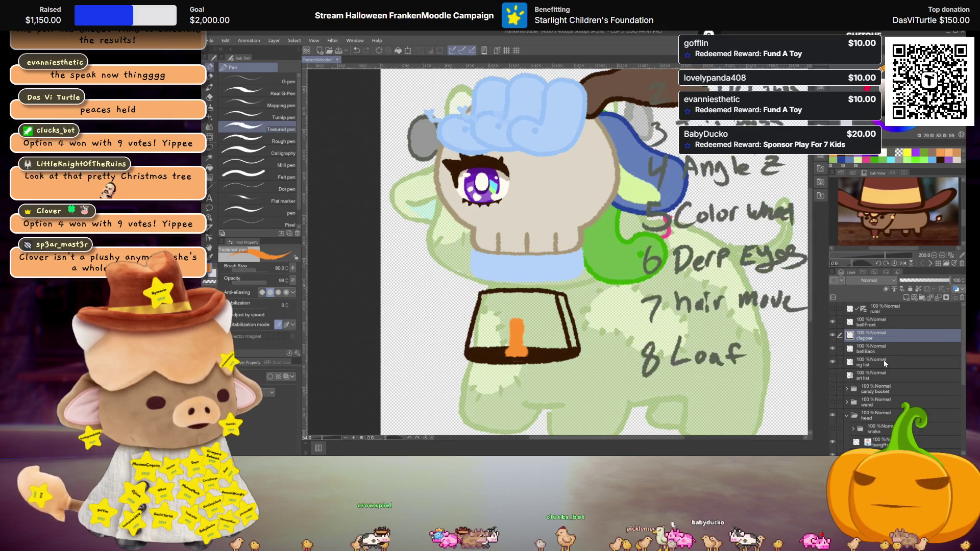
click(878, 362)
scroll(570, 242, down, 3)
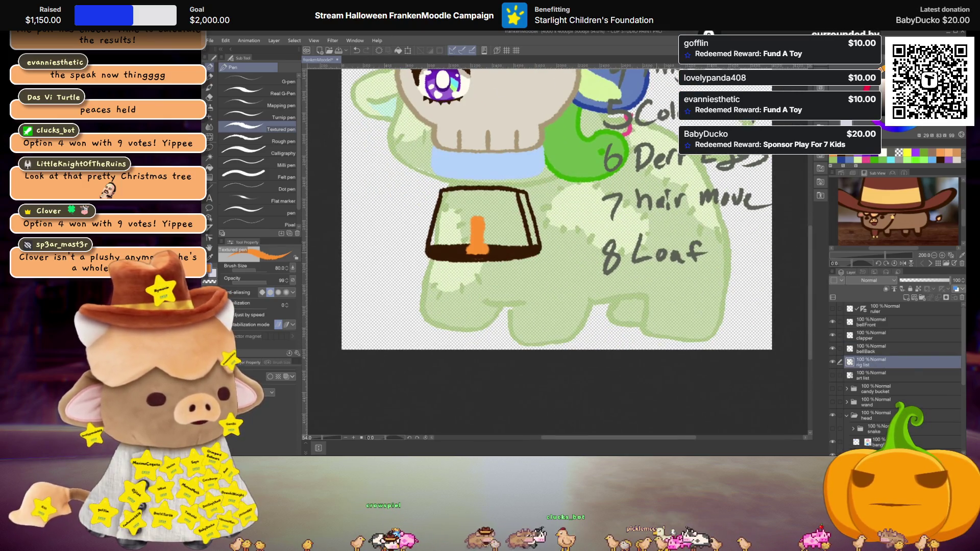
alt+click(611, 252)
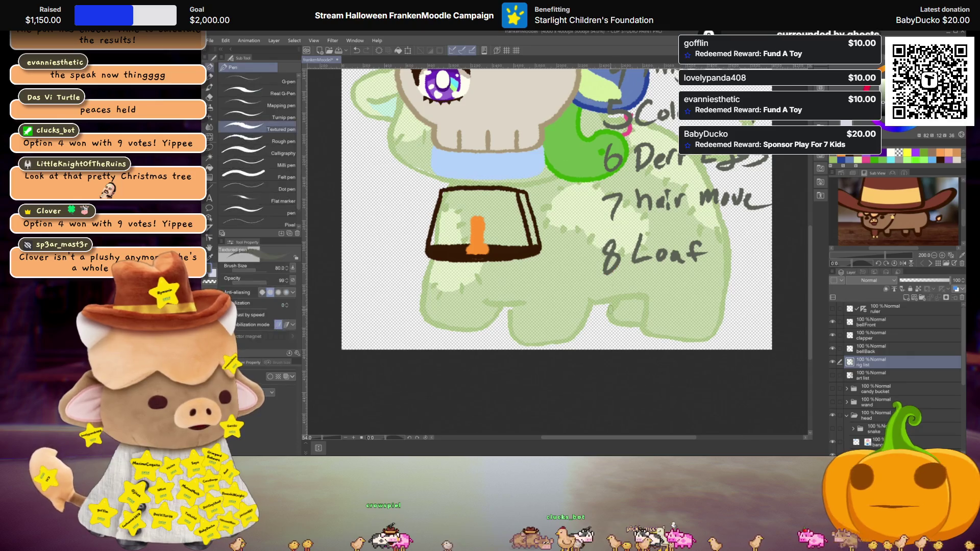
drag(615, 292, 615, 318)
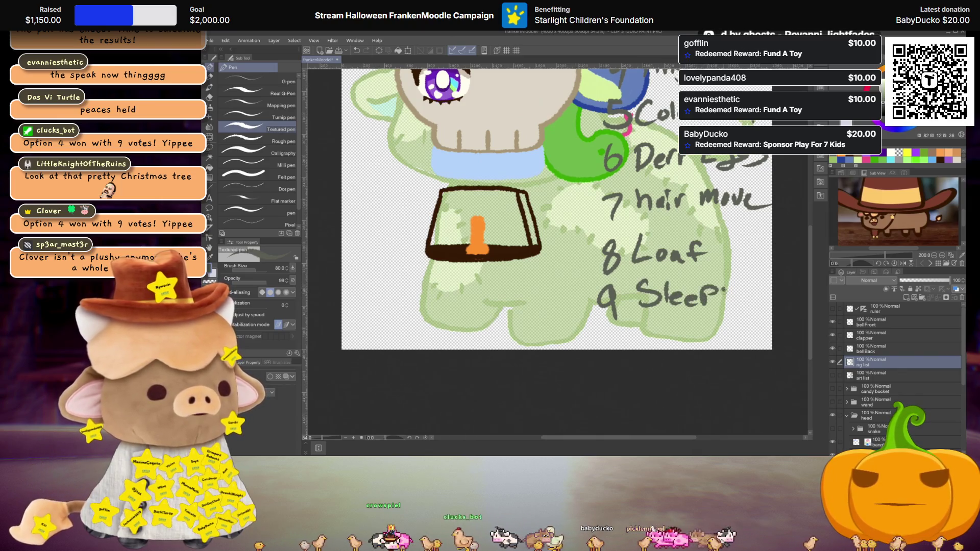
scroll(532, 333, up, 2)
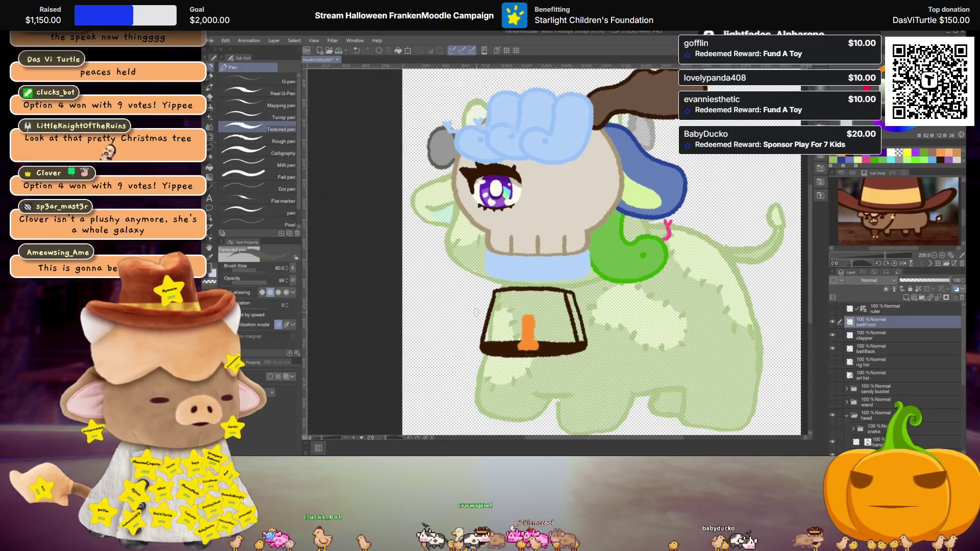
drag(532, 333, 528, 311)
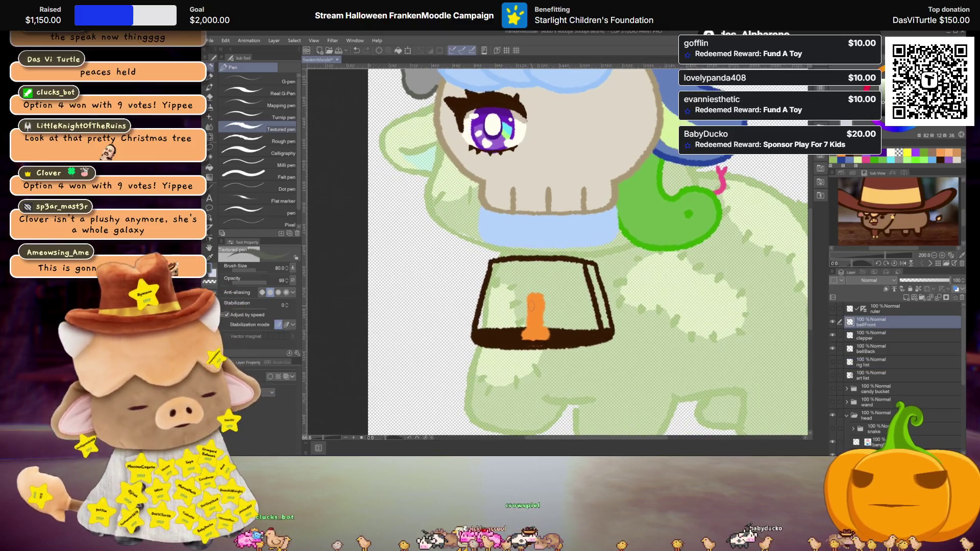
Pick orange and fill the bell's interior inside its dark brown outline
key(ctrl+c)
key(ctrl+v)
alt+click(535, 312)
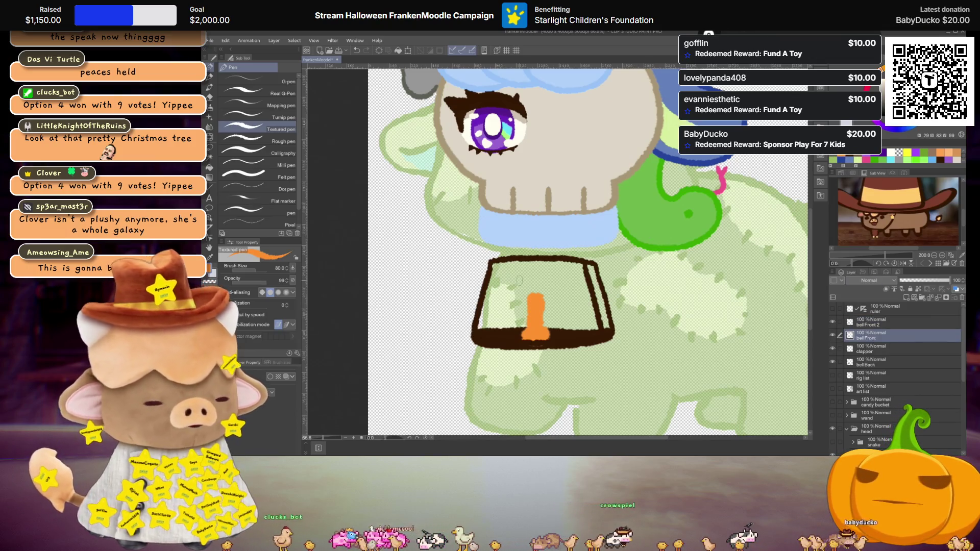
key(g)
click(557, 298)
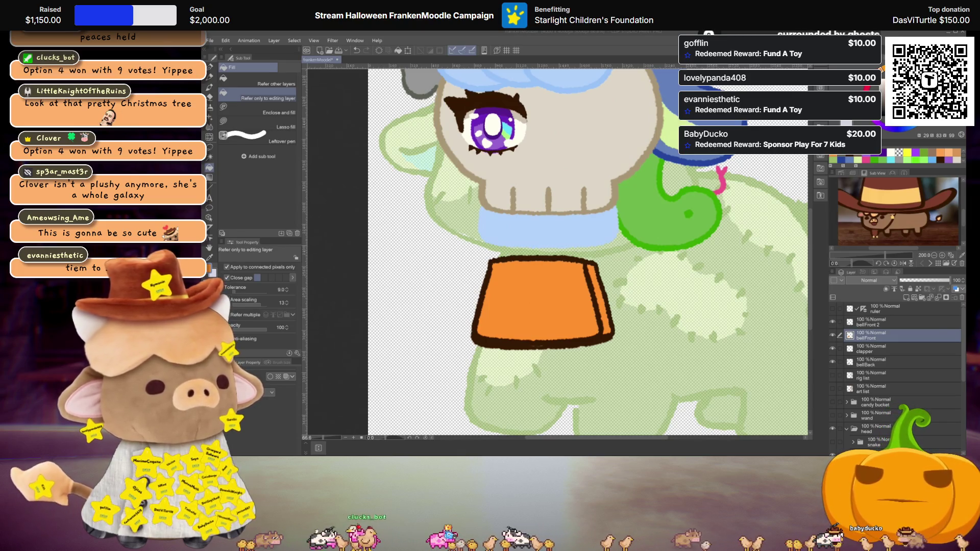
scroll(537, 266, up, 2)
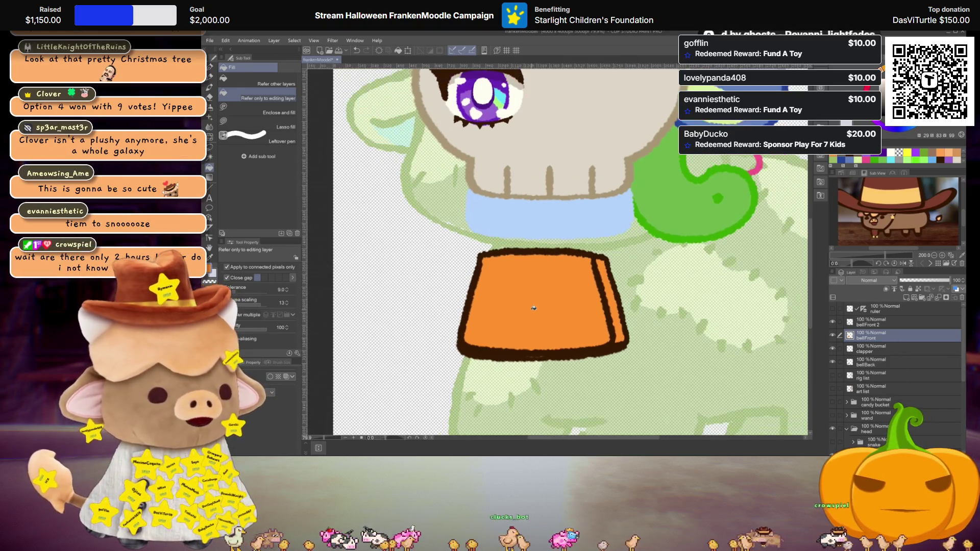
scroll(537, 291, up, 2)
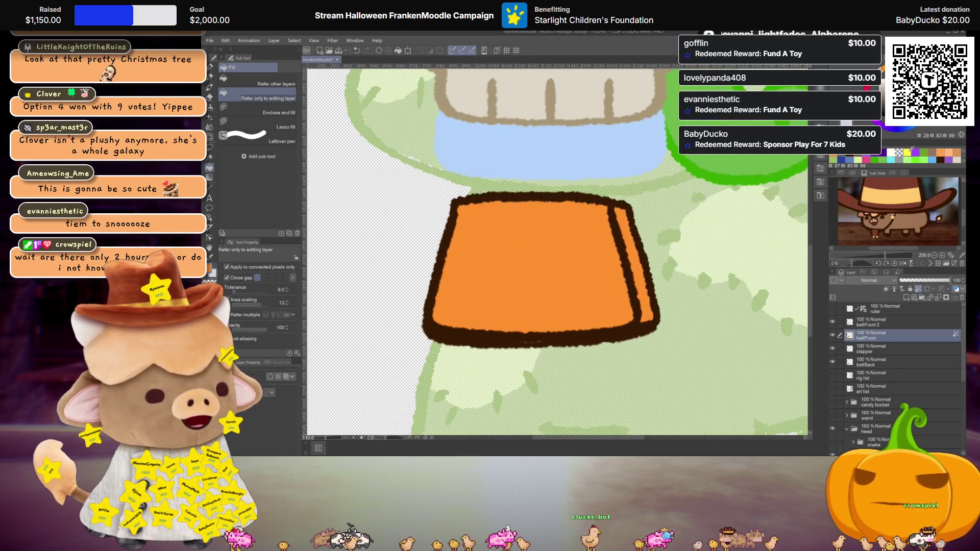
key(p)
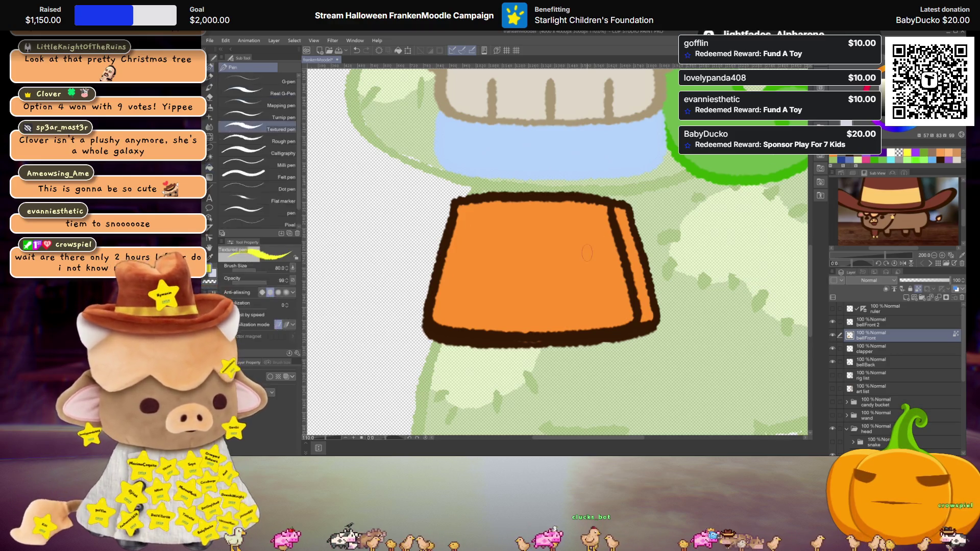
Paint a yellow stripe and fill the bell's lower band yellow
key(ctrl+z)
drag(443, 277, 631, 284)
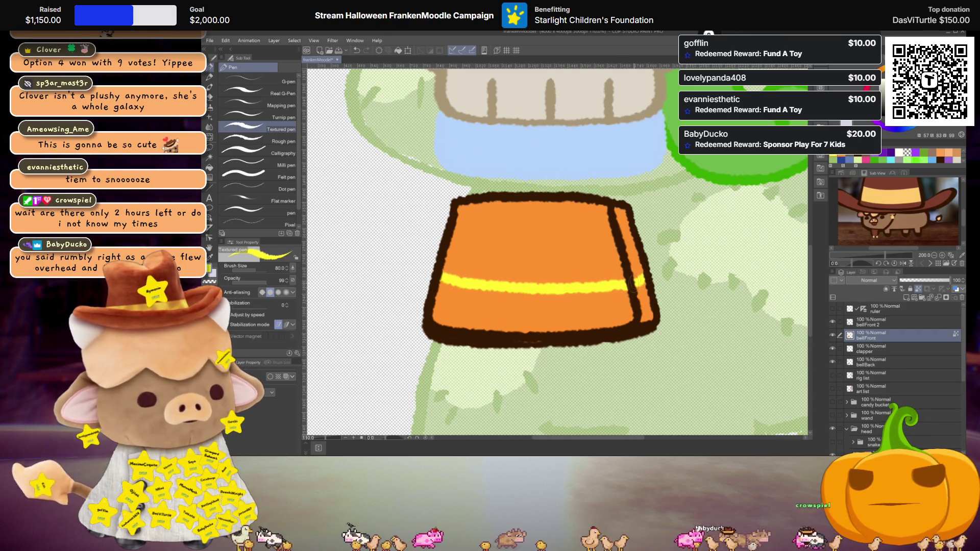
drag(643, 302, 633, 329)
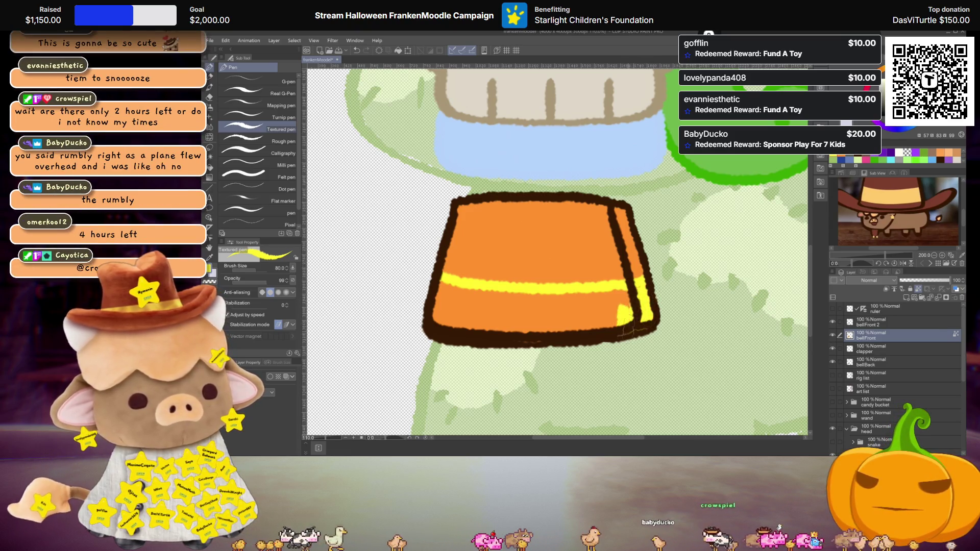
key(g)
click(585, 332)
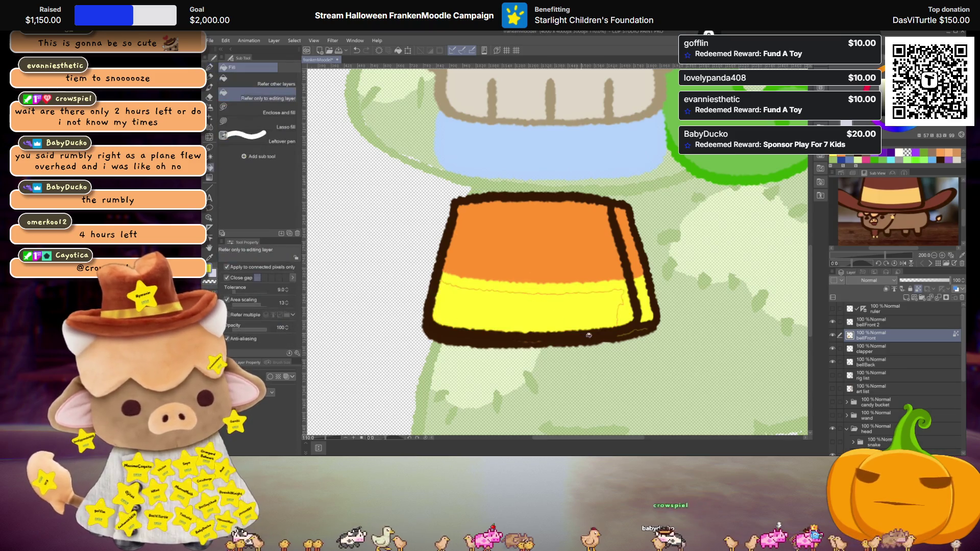
key(p)
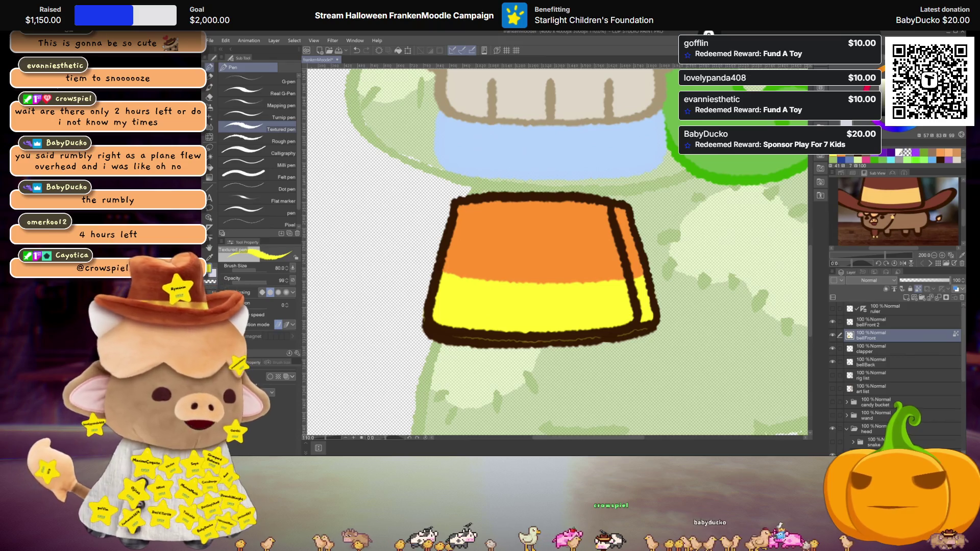
Pick a near-white colour and paint the bell's top band white
alt+click(438, 219)
mouse_move(450, 219)
mouse_down()
mouse_move(627, 222)
mouse_move(462, 216)
mouse_move(578, 208)
mouse_up()
key(ctrl+z)
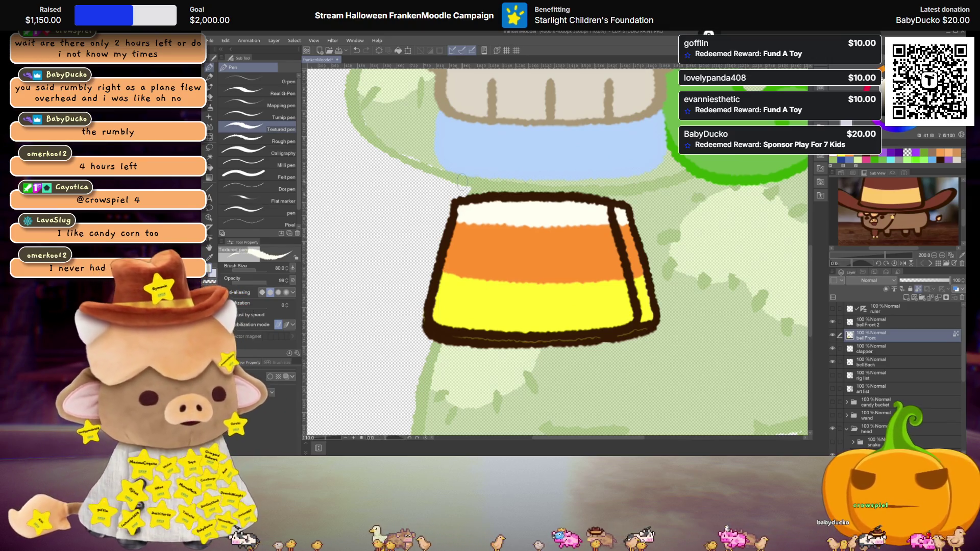
scroll(490, 219, down, 1)
scroll(613, 321, up, 1)
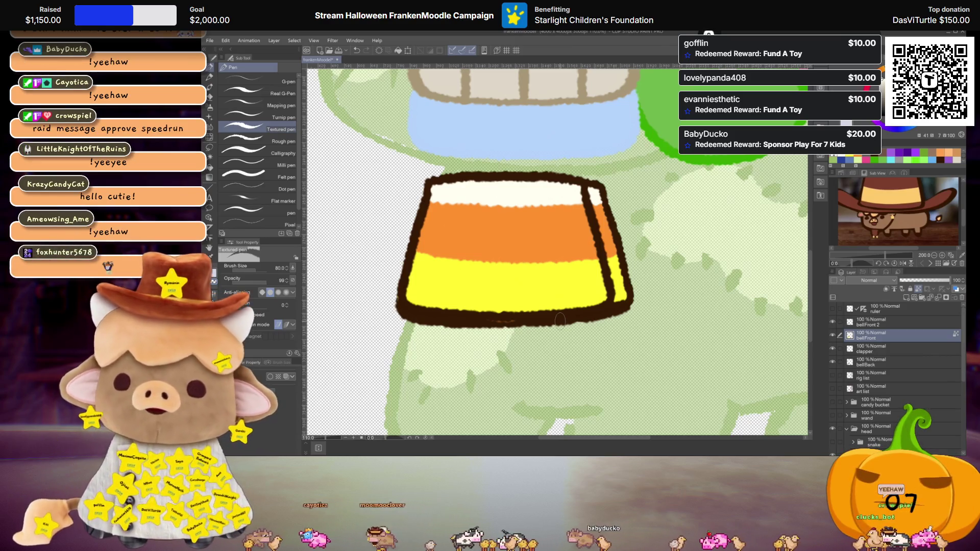
scroll(560, 320, down, 3)
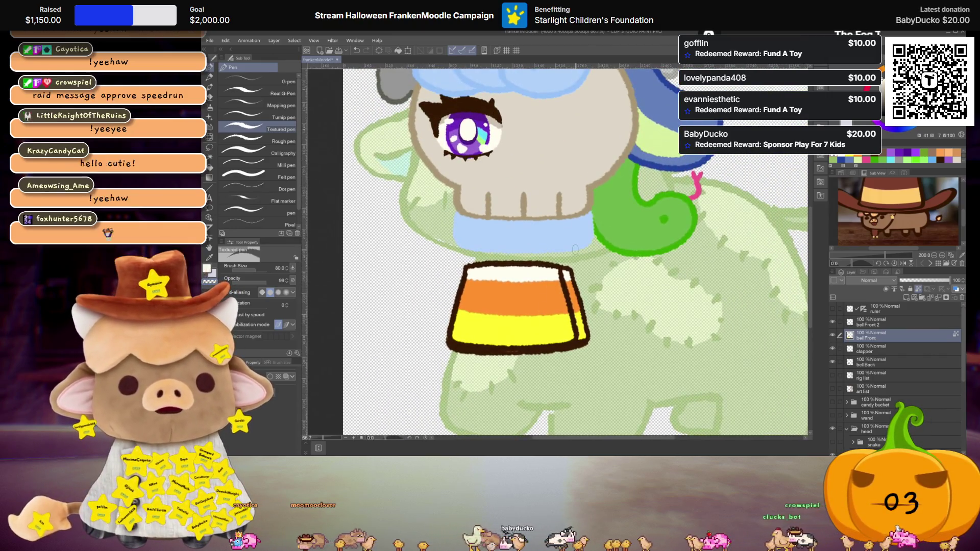
scroll(581, 273, up, 1)
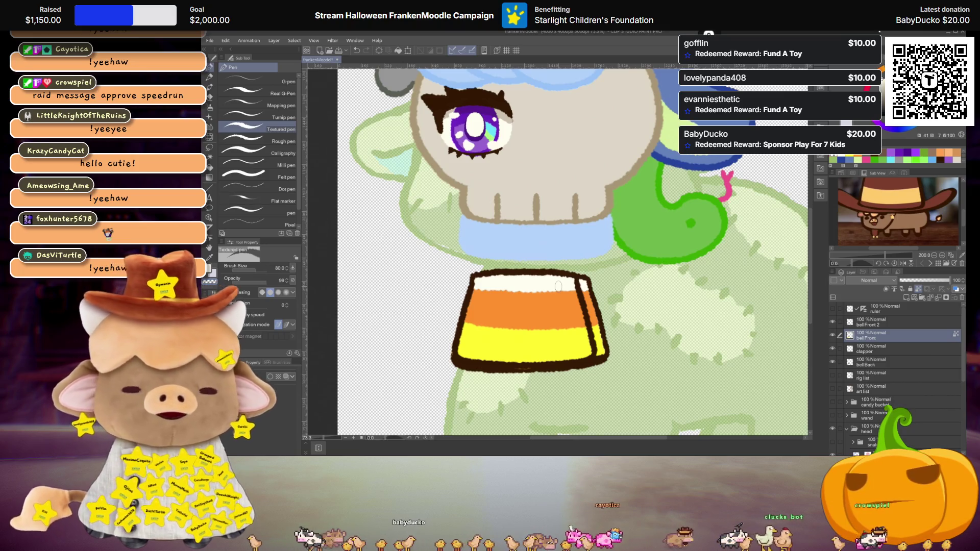
scroll(558, 286, down, 2)
scroll(558, 286, down, 2)
scroll(556, 291, up, 2)
scroll(554, 295, up, 1)
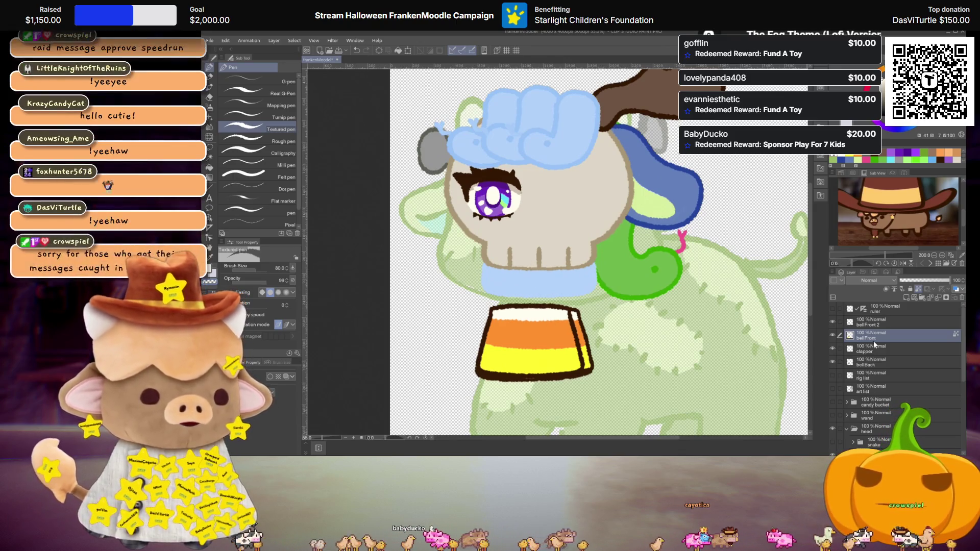
Delete the duplicate bellFront 2 layer and toggle bellFront's visibility to check the bell
click(836, 324)
key(ctrl+e)
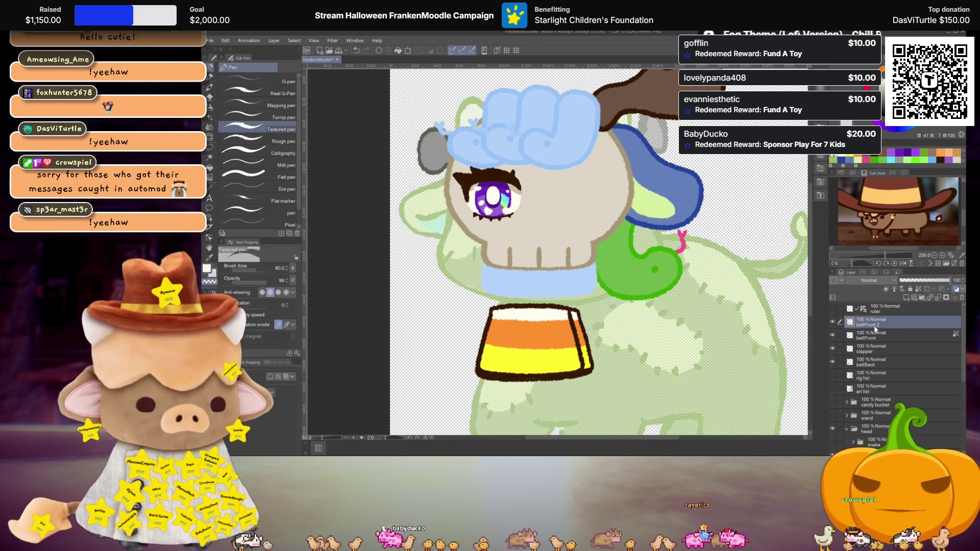
click(832, 322)
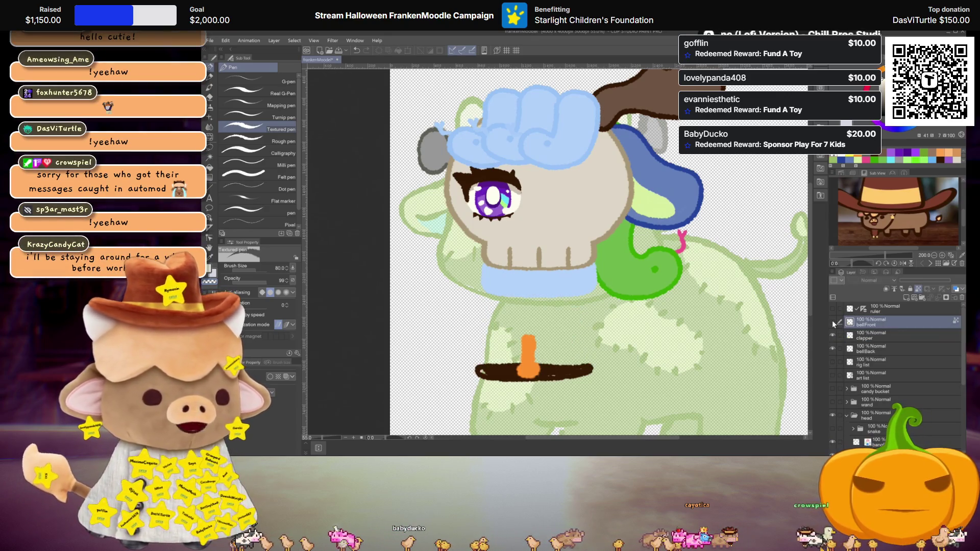
click(875, 348)
scroll(499, 364, up, 3)
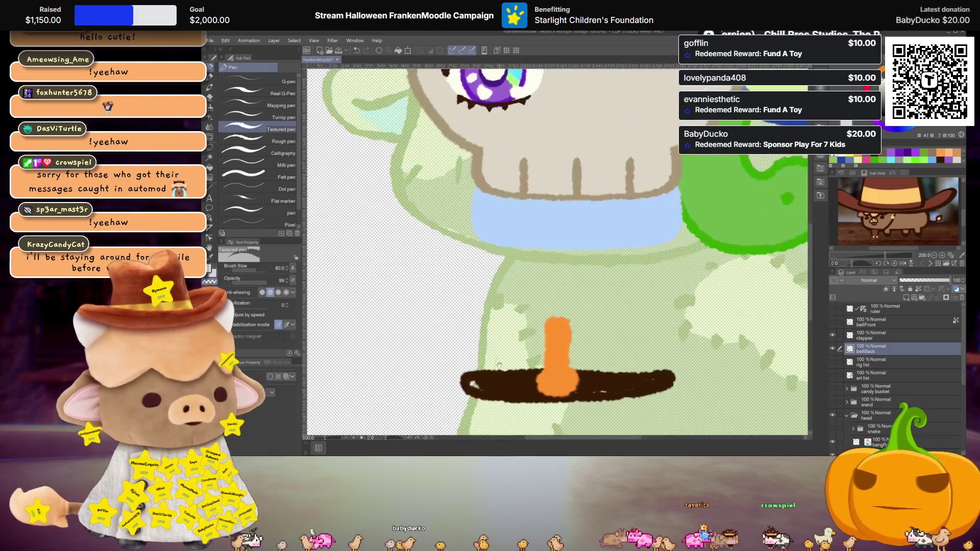
drag(499, 364, 487, 278)
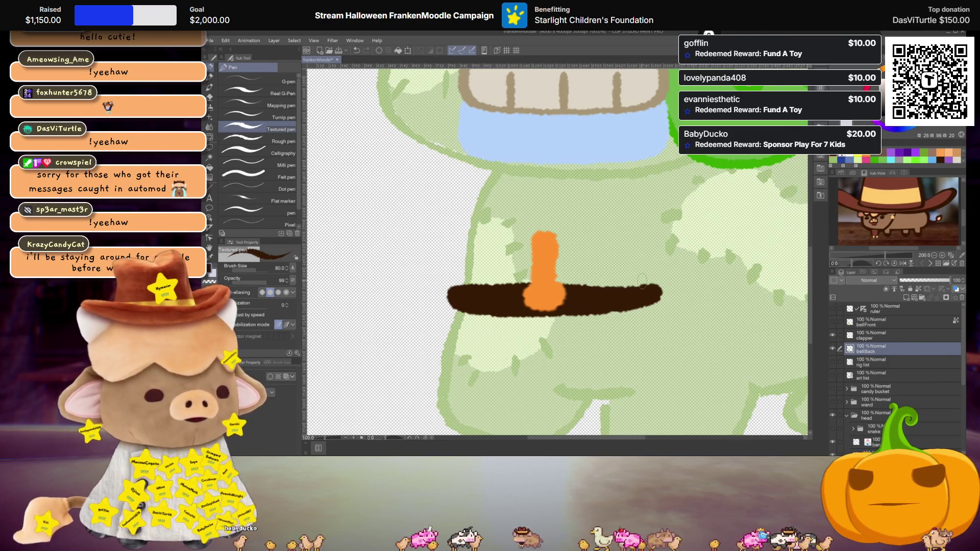
scroll(627, 293, down, 1)
click(832, 322)
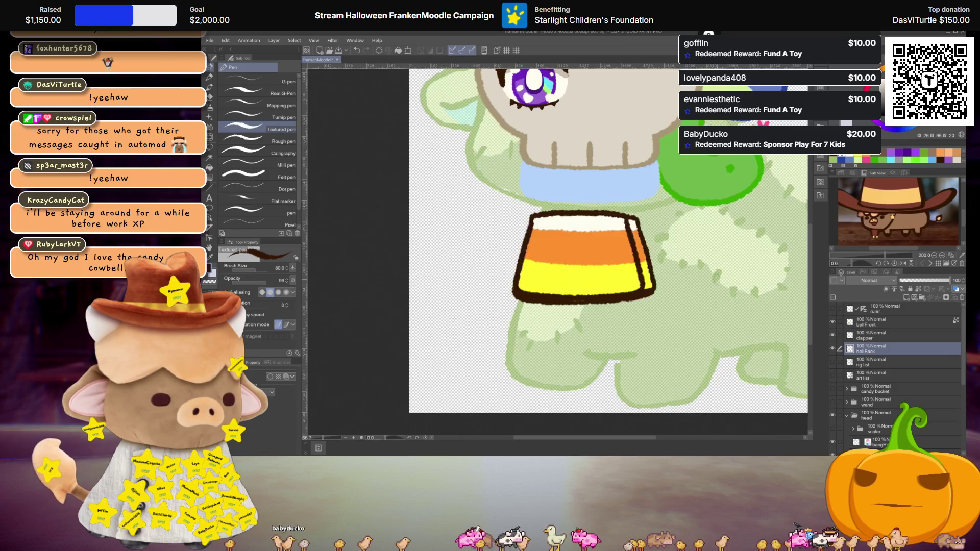
scroll(526, 408, down, 2)
scroll(644, 325, up, 1)
scroll(543, 288, up, 1)
scroll(543, 288, up, 1)
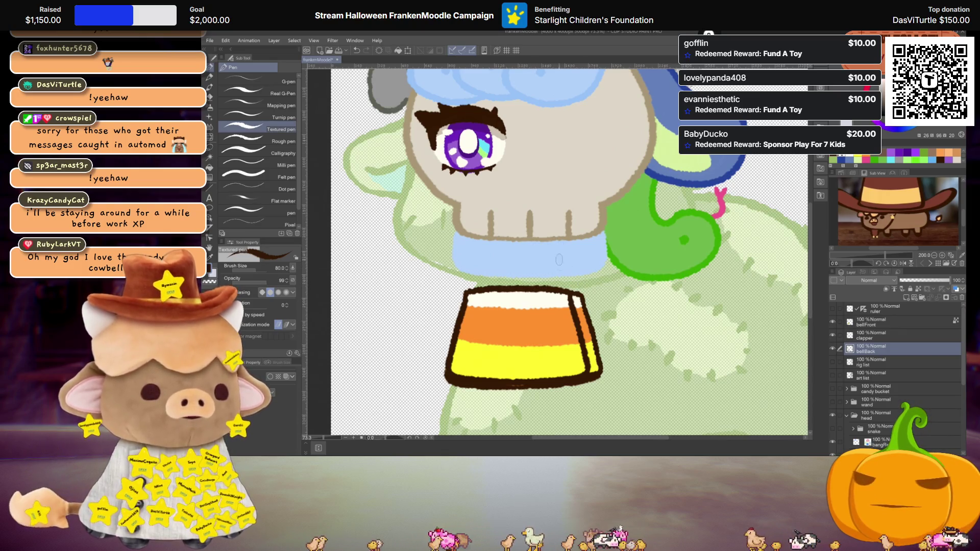
Add a new empty raster layer above bellBack
click(867, 321)
scroll(550, 279, up, 1)
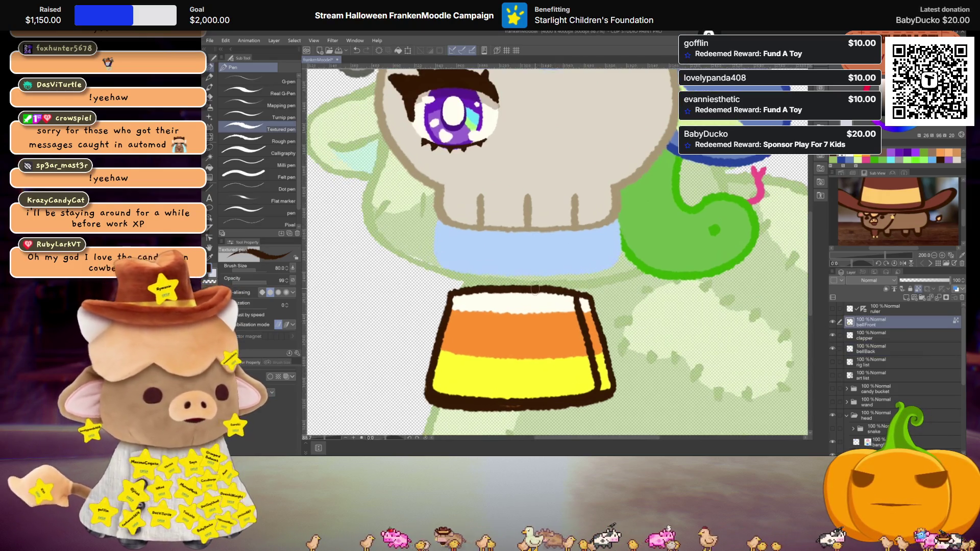
scroll(550, 278, up, 1)
scroll(549, 279, up, 1)
scroll(874, 340, down, 1)
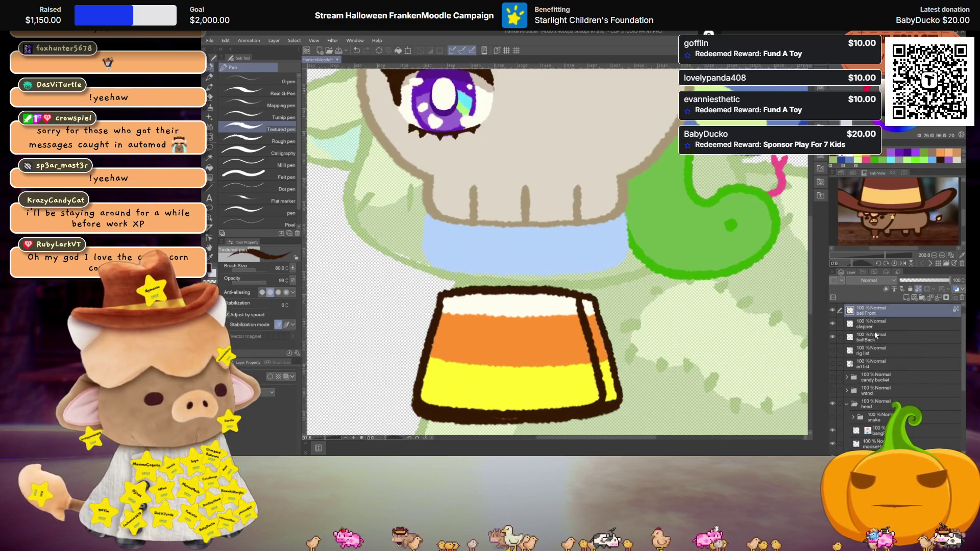
click(876, 336)
click(906, 299)
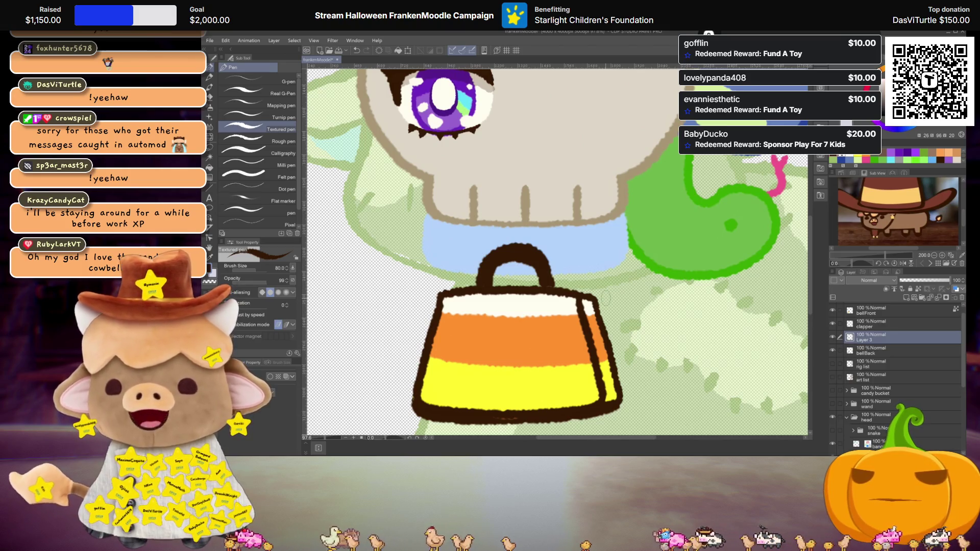
Start renaming the bell handle's new Layer 3 in the Layer panel
scroll(526, 266, down, 3)
scroll(526, 265, up, 3)
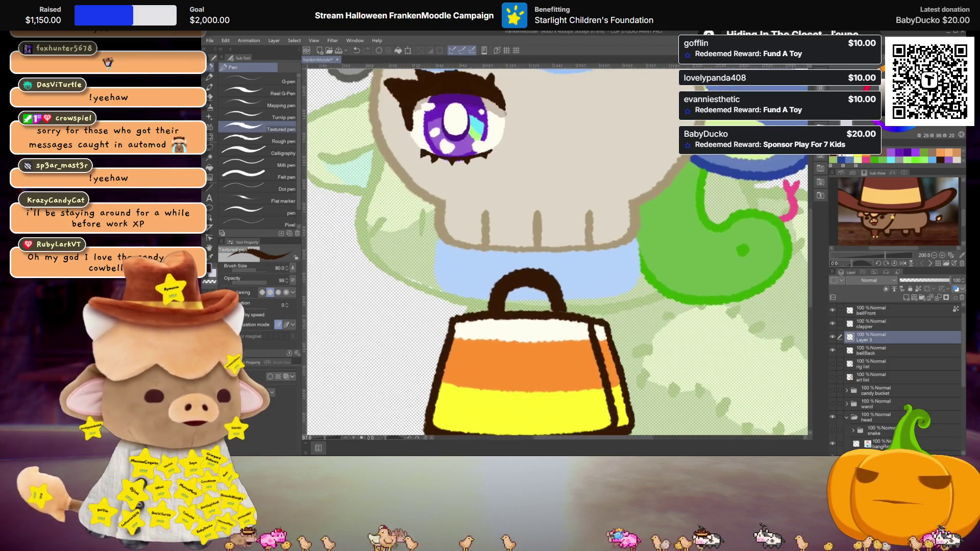
double_click(871, 336)
text(cowbell)
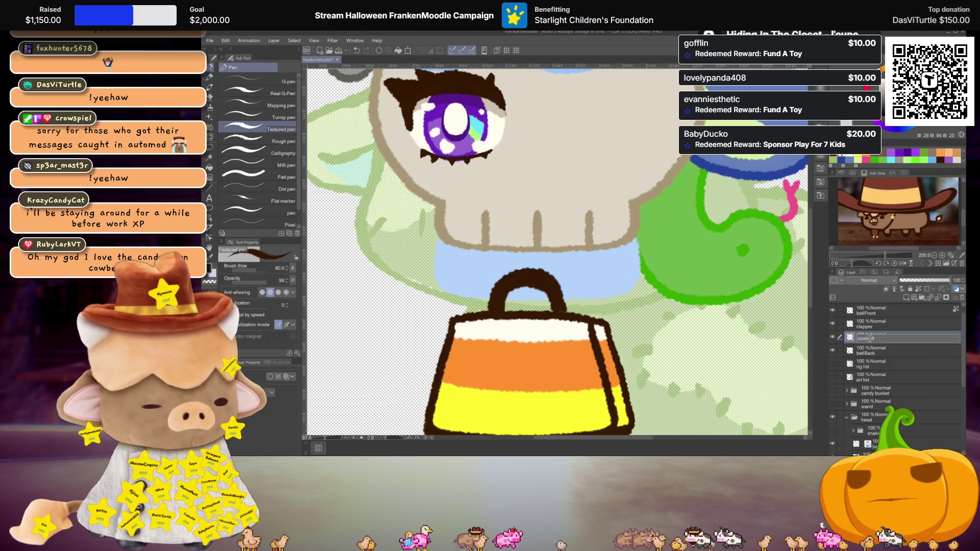
Name the handle layer cowbellArt and reposition it in the layer stack
text(Art)
key(Return)
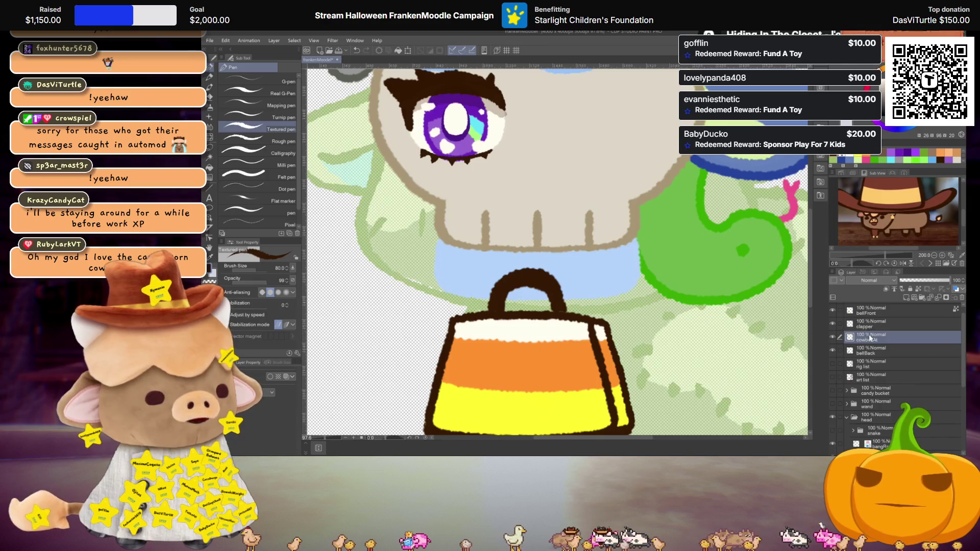
drag(871, 338, 874, 347)
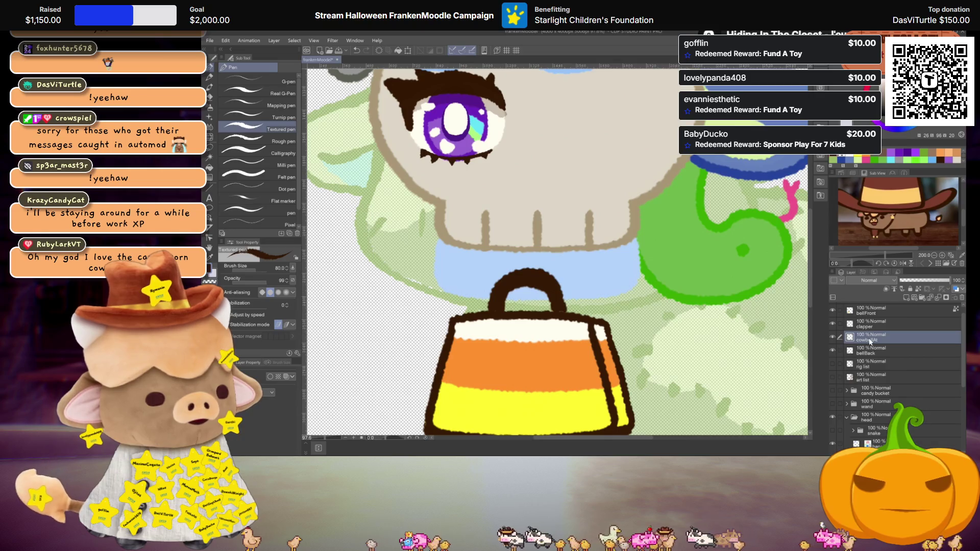
Add a new empty raster layer above cowbellArt
scroll(868, 338, up, 1)
click(870, 324)
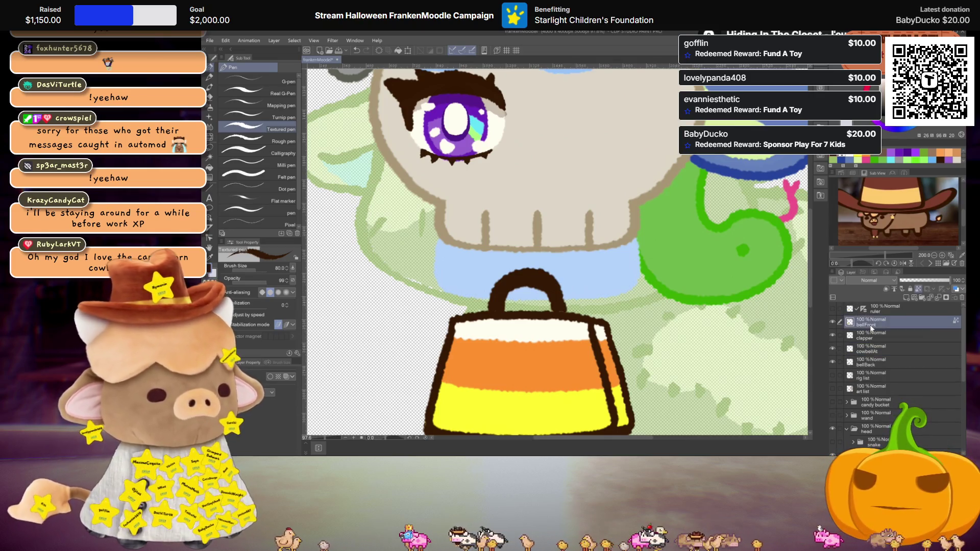
click(874, 350)
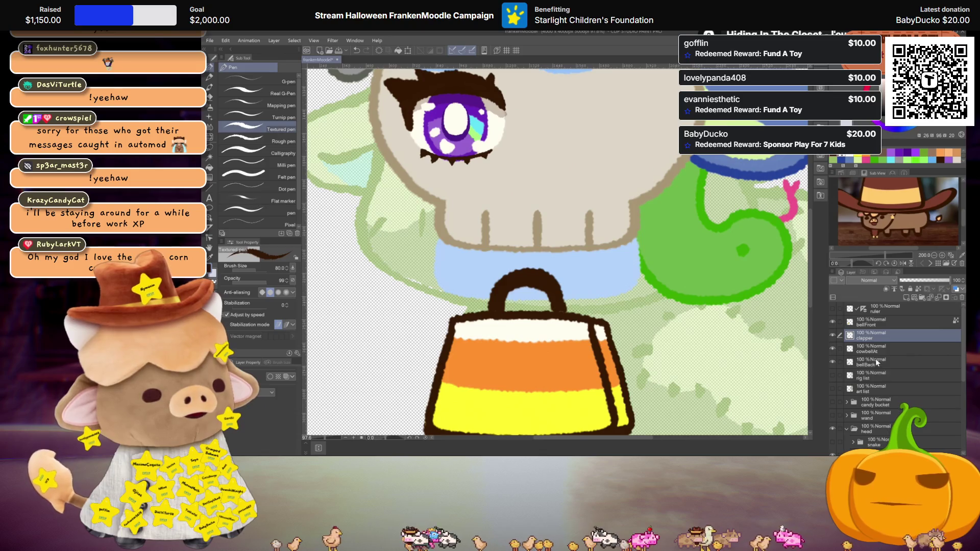
click(908, 298)
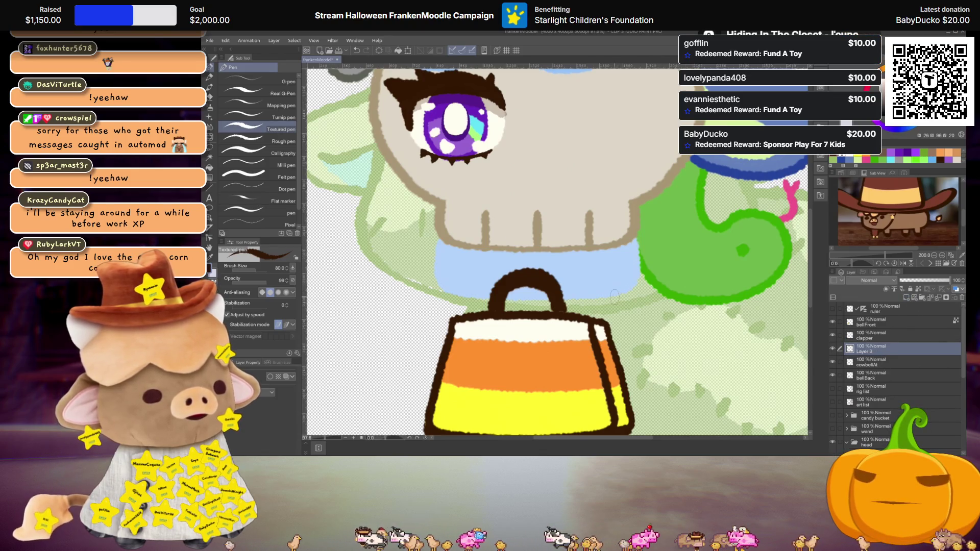
scroll(606, 318, down, 3)
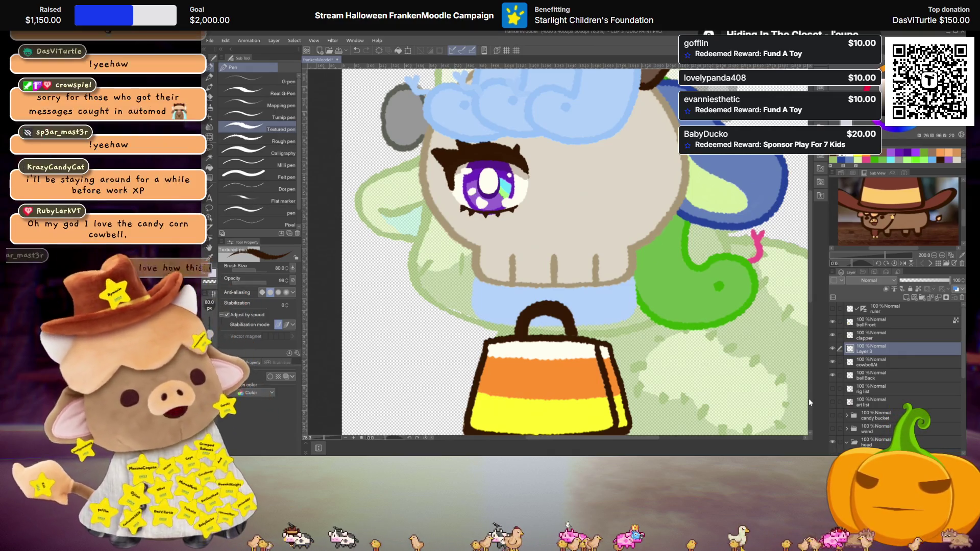
scroll(681, 283, down, 3)
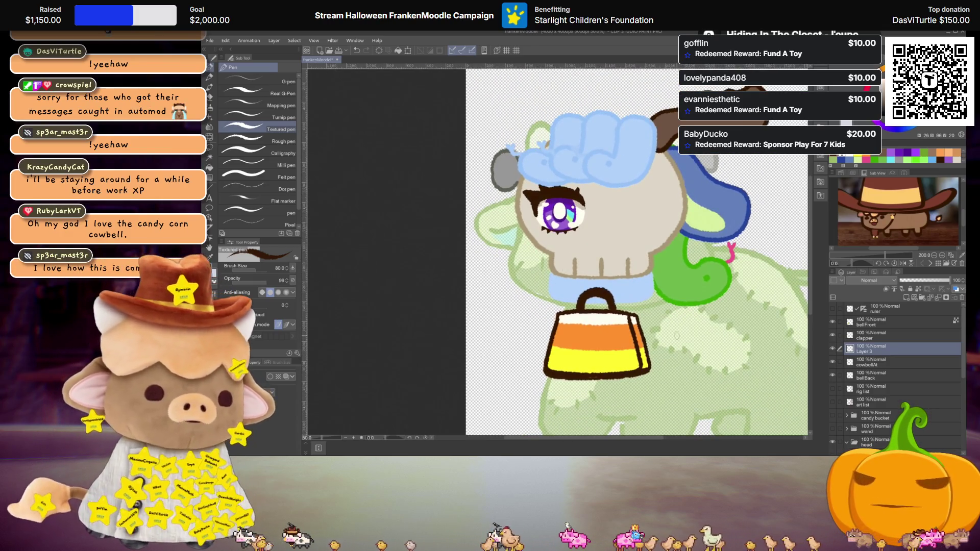
Scale the bell handle on the cowbellAt layer to 77% width
scroll(629, 322, up, 2)
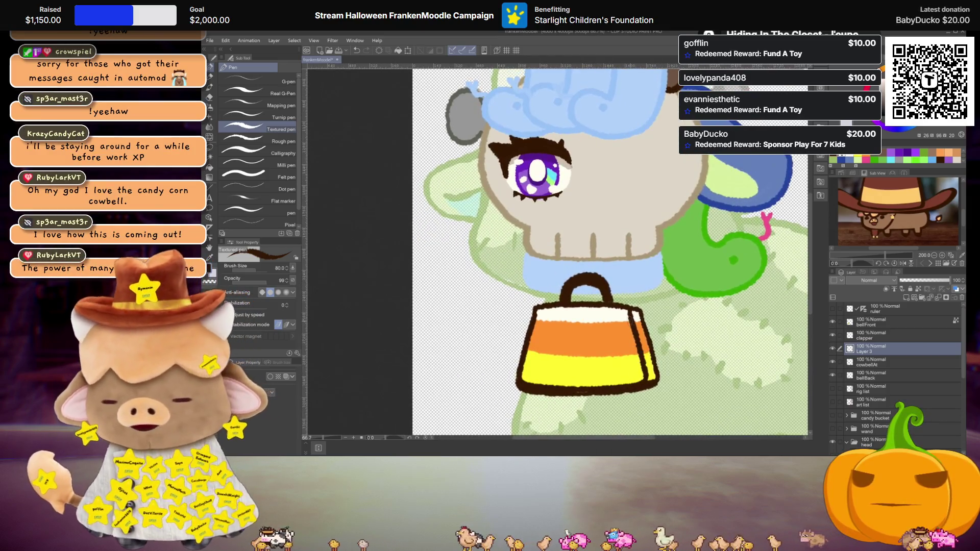
click(878, 363)
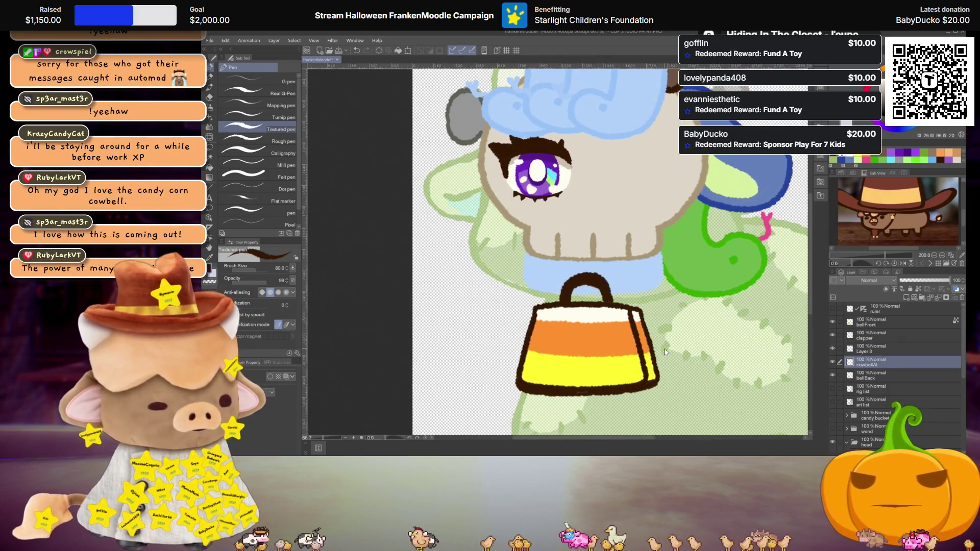
key(ctrl+t)
drag(616, 288, 607, 288)
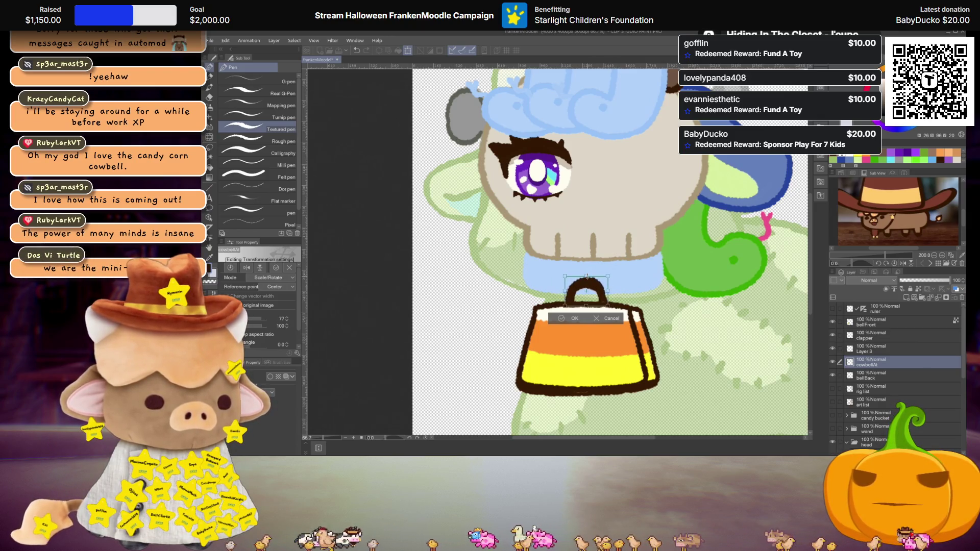
key(Return)
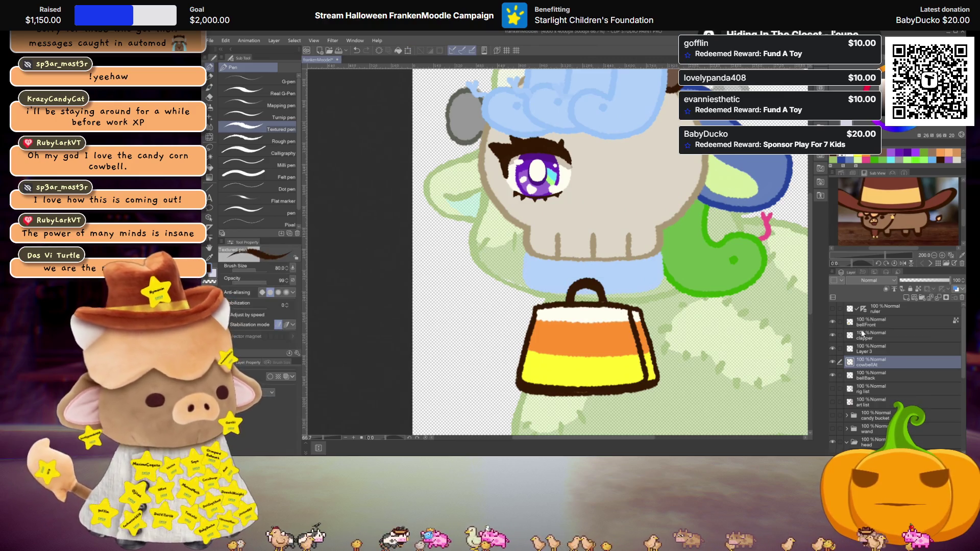
Try a brown cord from the neck to the handle on the drawing layer, then undo it
key(alt+bracketright)
scroll(635, 294, up, 2)
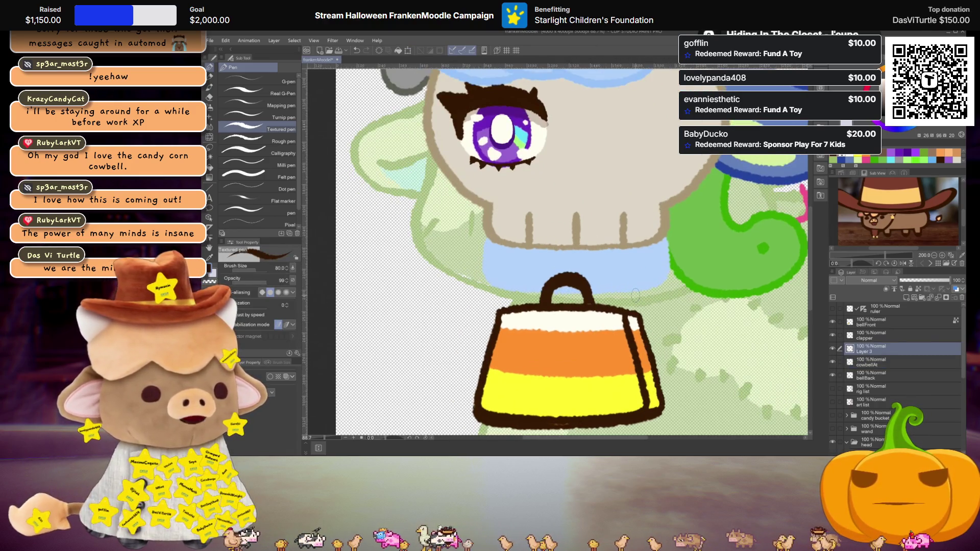
drag(488, 241, 543, 289)
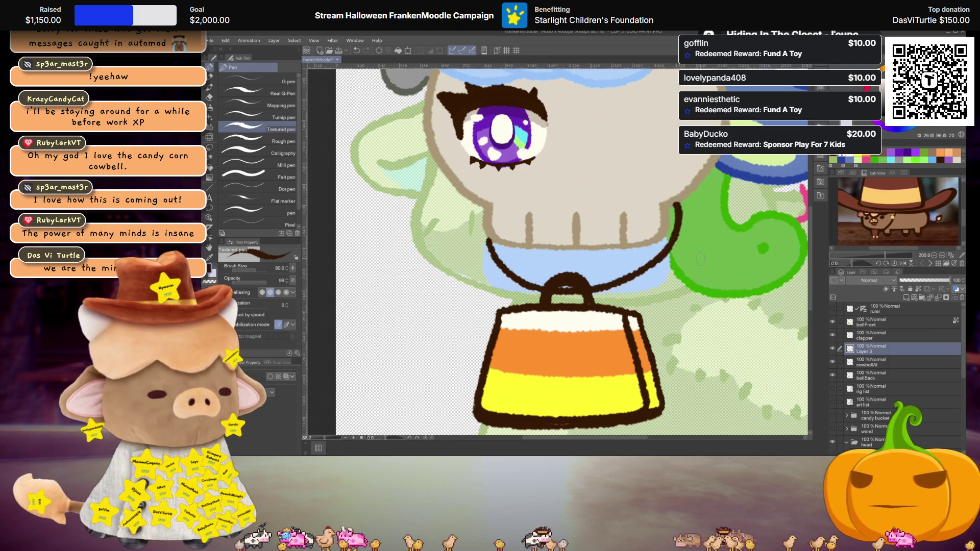
key(ctrl+z)
key(ctrl+z)
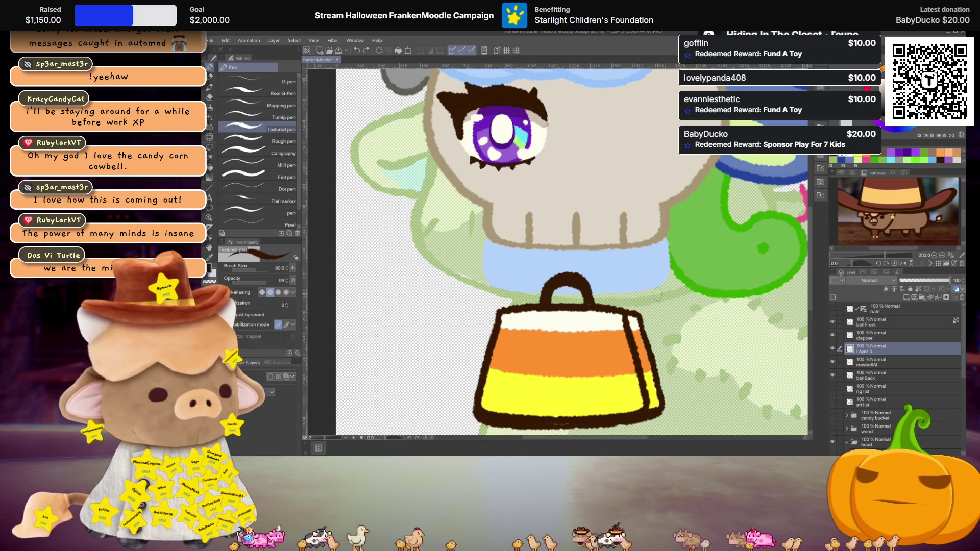
scroll(636, 326, down, 2)
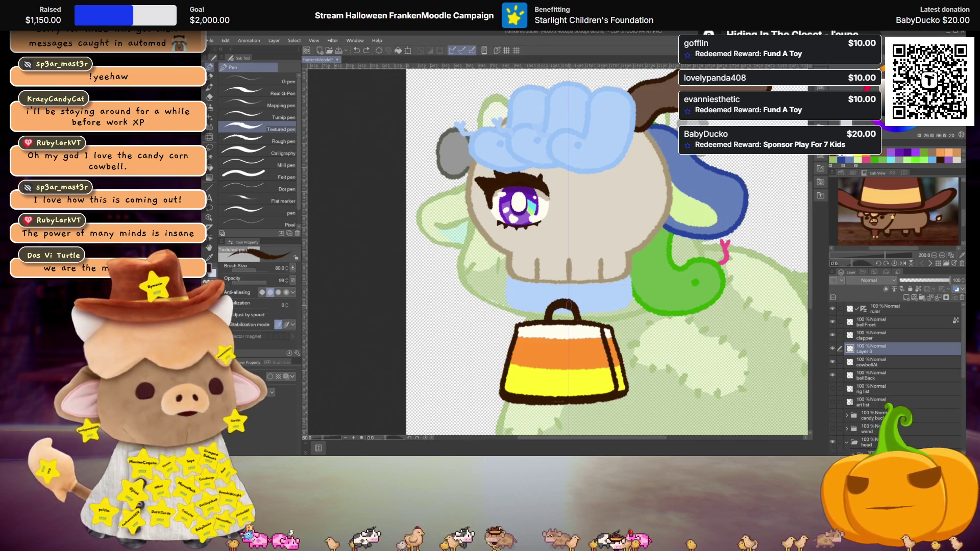
Draw the dark collar line across the neck, then select all four bell layers and cancel a transform
drag(511, 296, 627, 297)
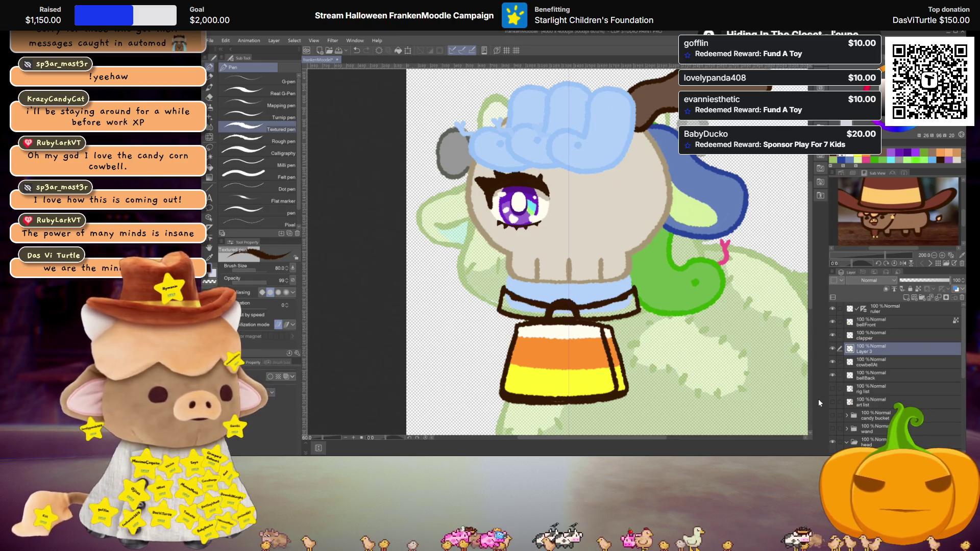
click(873, 362)
ctrl+click(872, 375)
ctrl+click(867, 334)
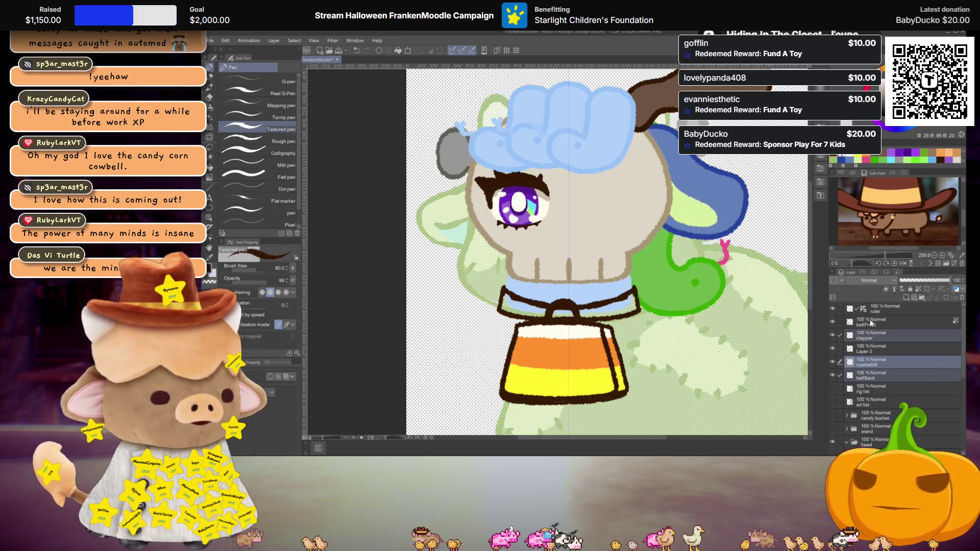
ctrl+click(868, 321)
key(ctrl+t)
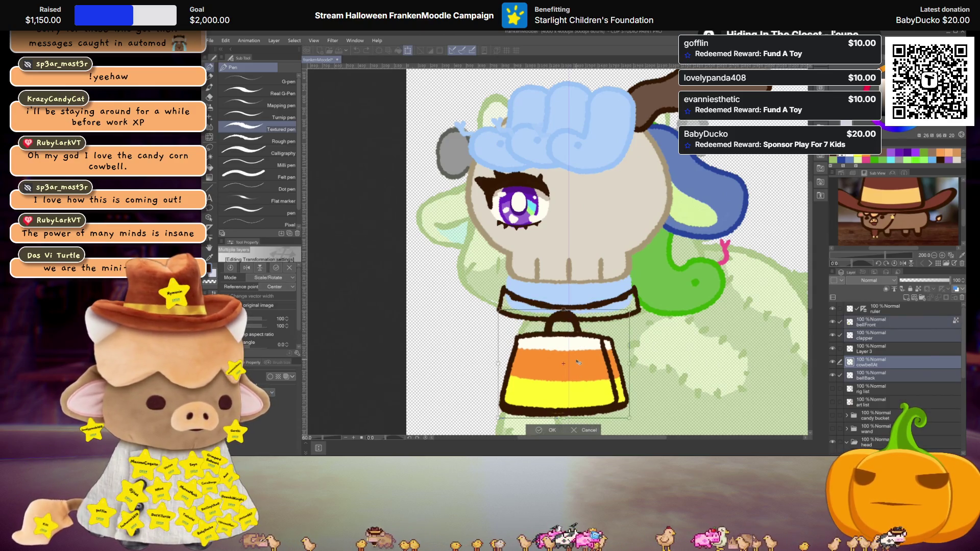
key(Return)
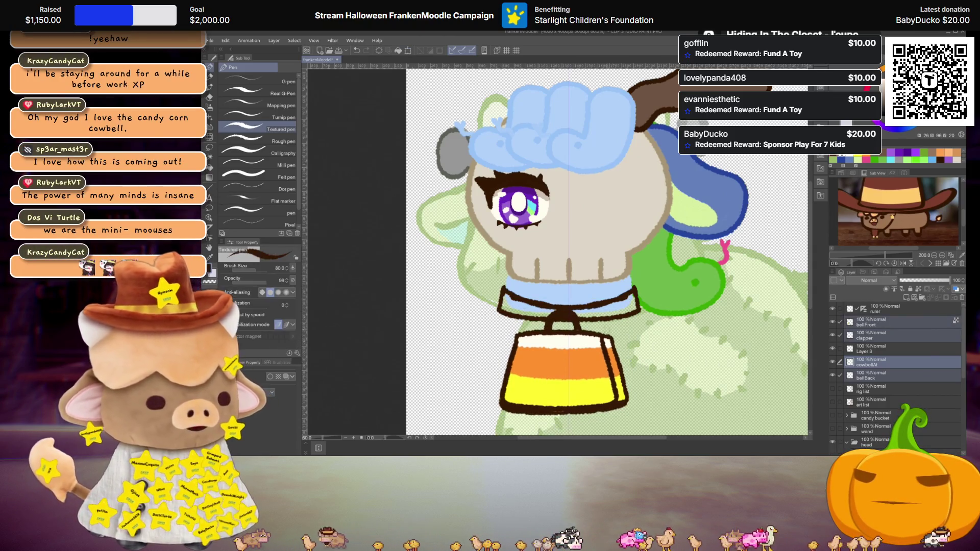
Return to the collar's layer and switch to the Liquify tool
scroll(581, 326, up, 3)
key(alt+bracketright)
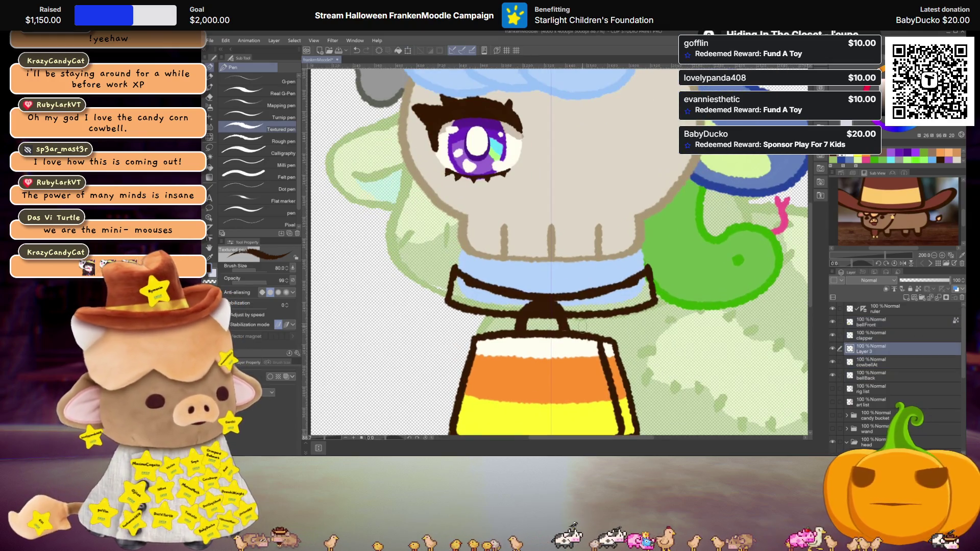
key(j)
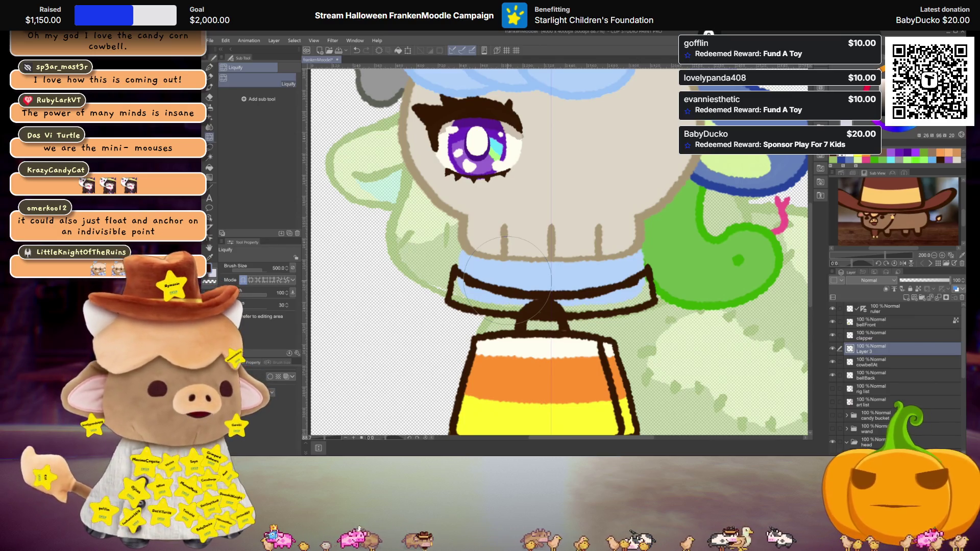
Adjust the view while warping the collar outline to follow the neck's curve
scroll(508, 280, down, 1)
scroll(587, 265, down, 1)
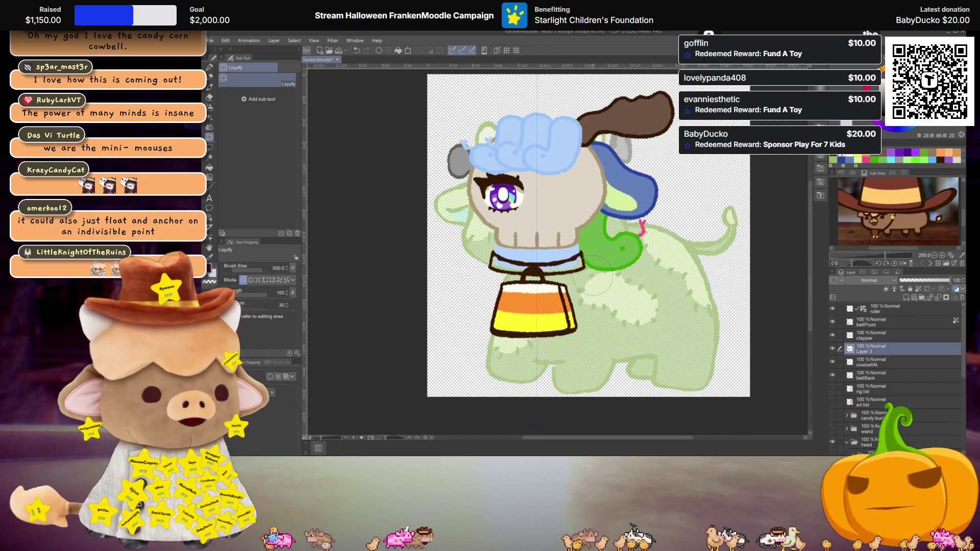
scroll(582, 260, up, 1)
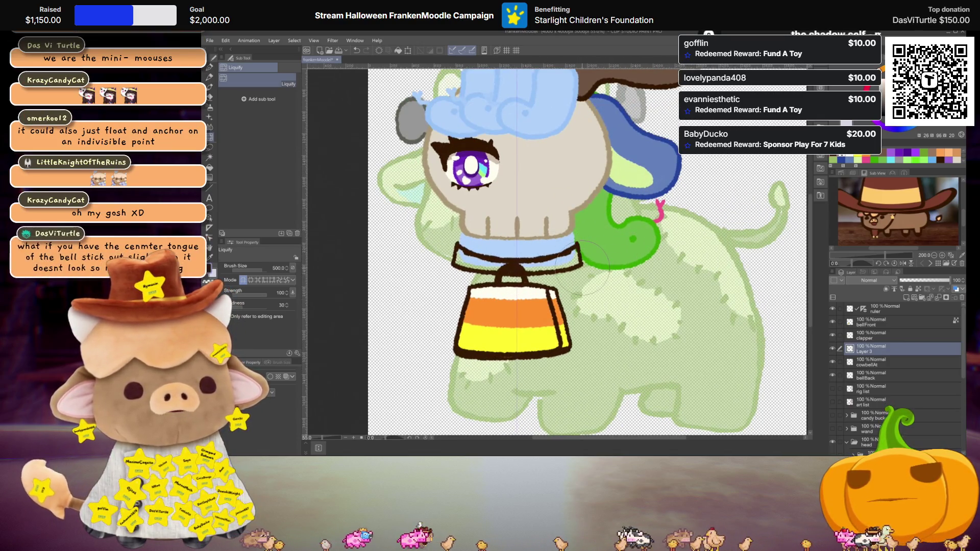
scroll(581, 268, up, 1)
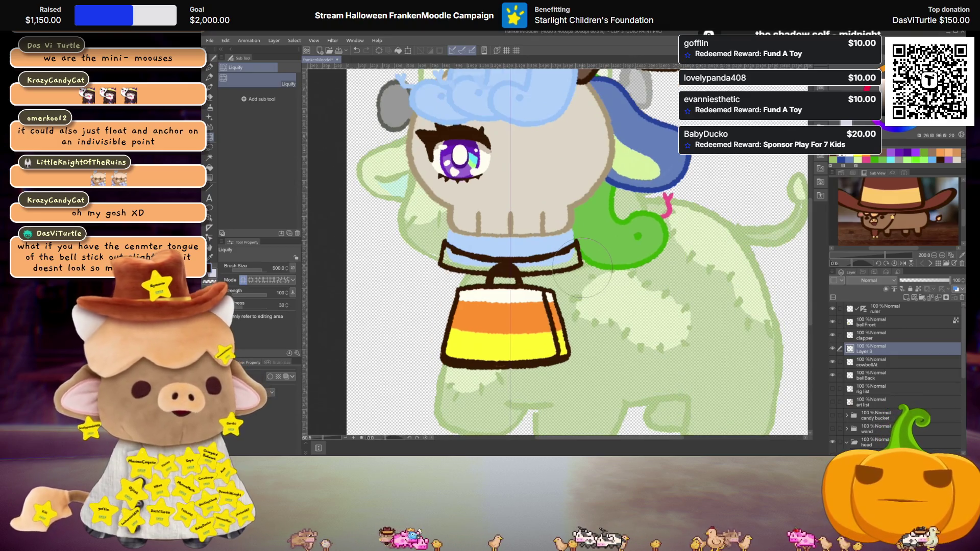
scroll(638, 258, down, 1)
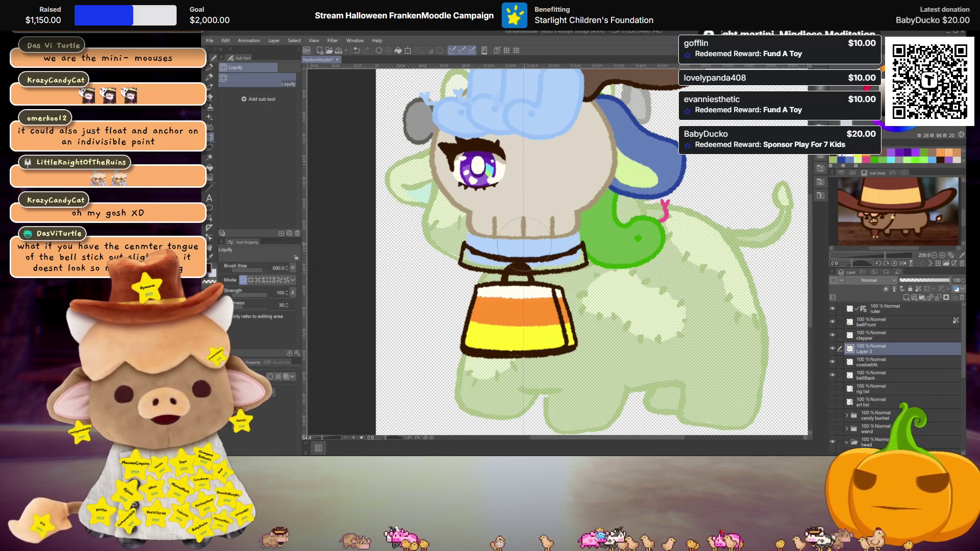
scroll(635, 229, up, 2)
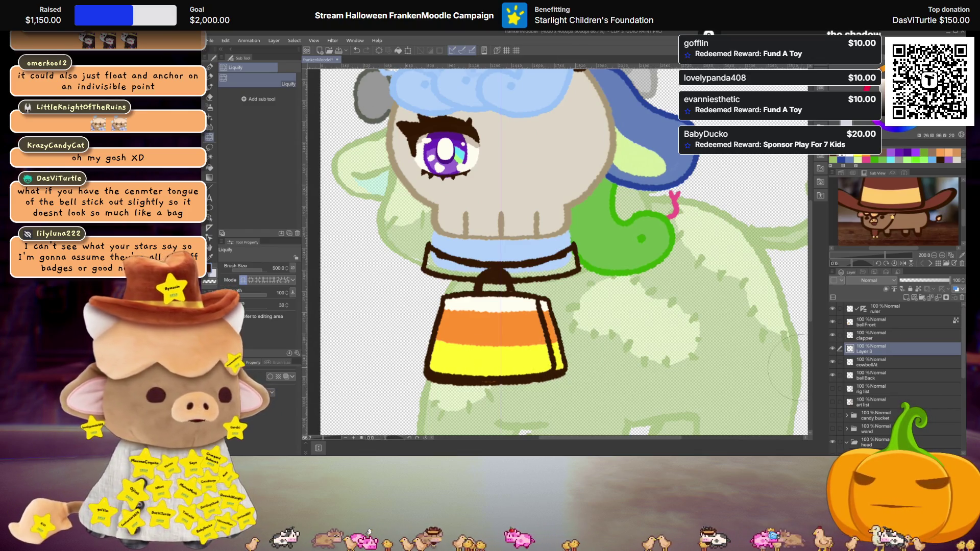
Rename Layer 3 to collar and duplicate it to make collar 2
double_click(868, 351)
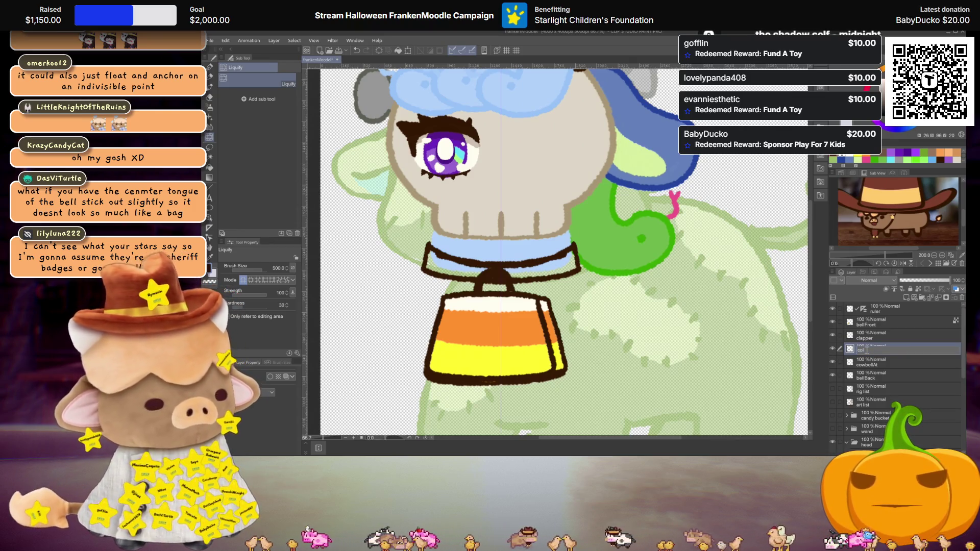
text(lar)
key(Return)
key(ctrl+c)
key(ctrl+v)
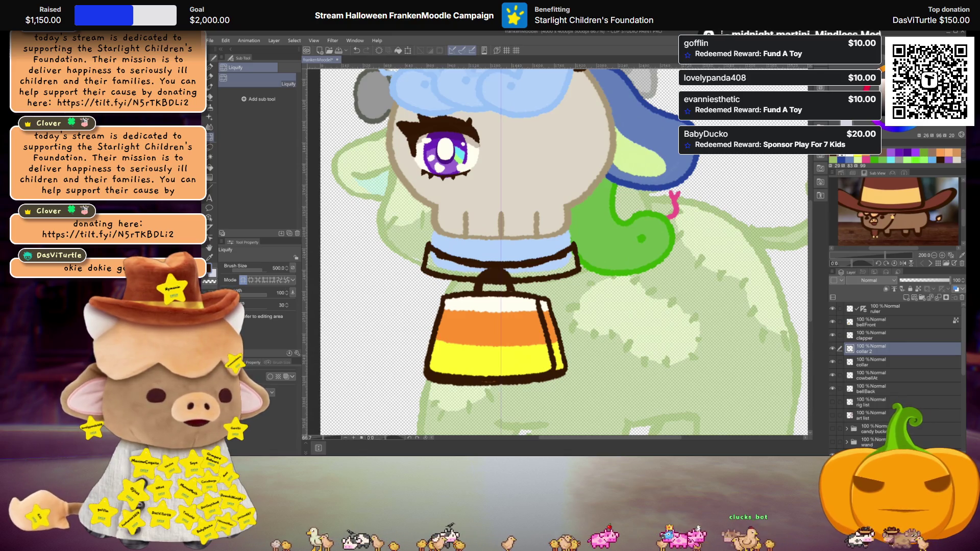
scroll(521, 291, down, 1)
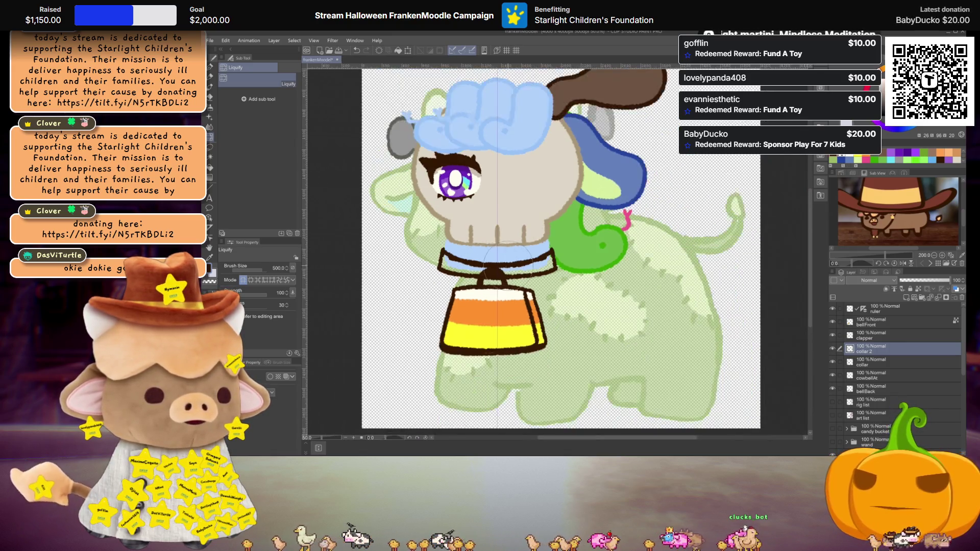
scroll(541, 293, up, 1)
scroll(561, 292, up, 1)
scroll(582, 291, up, 1)
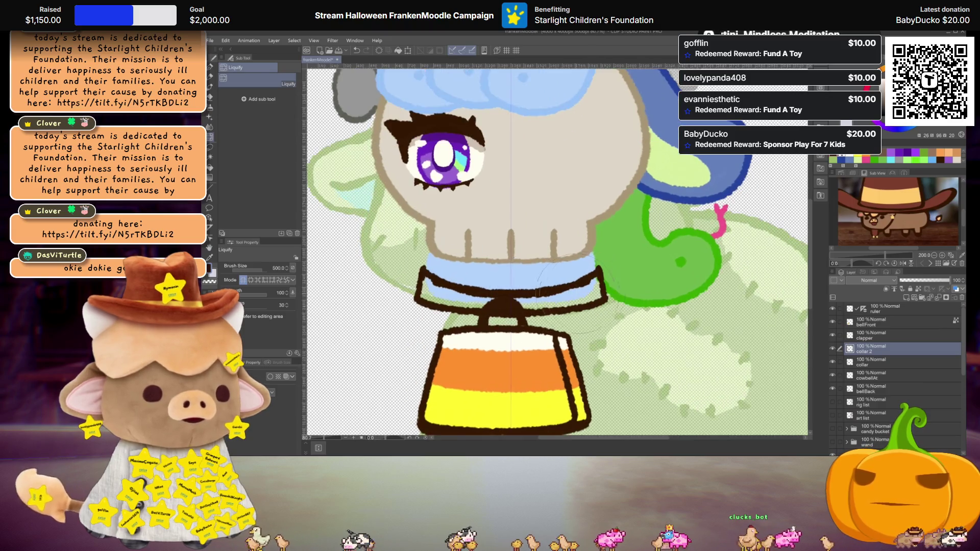
scroll(606, 229, down, 2)
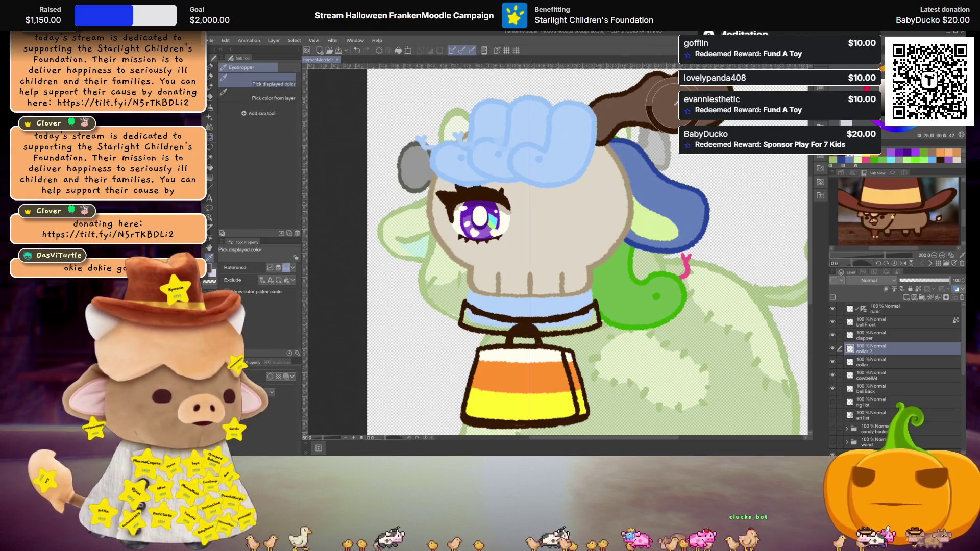
Fill the collar band dark brown and merge collar 2 into the collar layer
click(834, 360)
key(g)
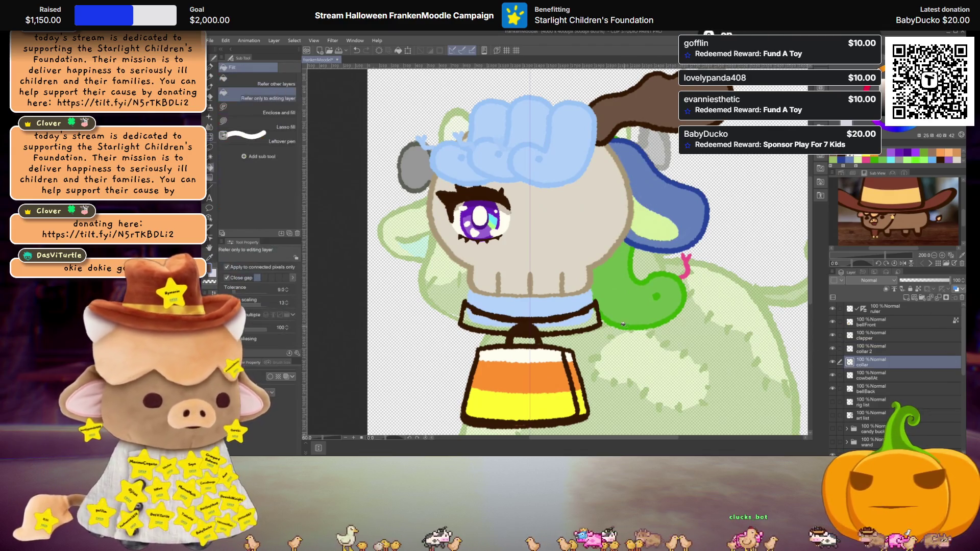
click(582, 319)
key(ctrl+e)
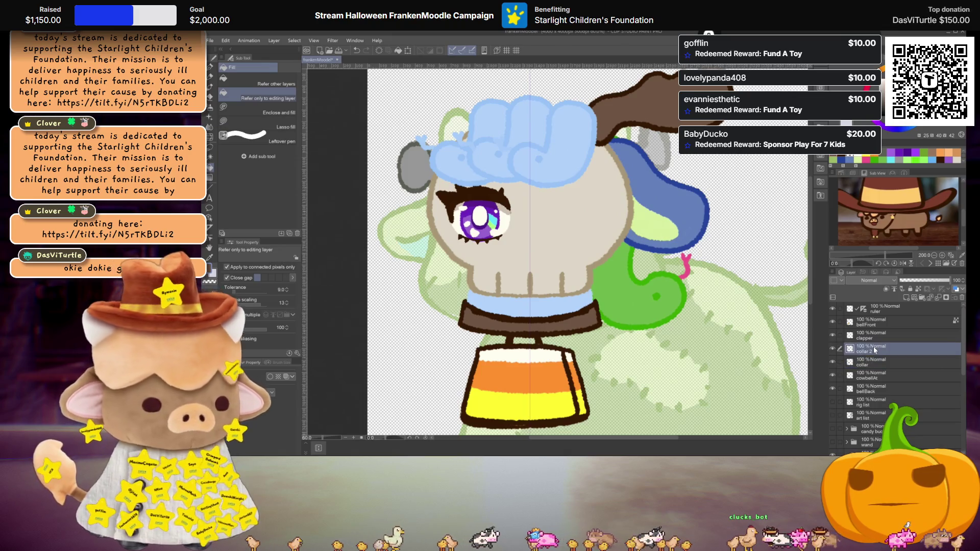
Group the bell and collar layers into a folder named cowbell
drag(877, 376, 877, 379)
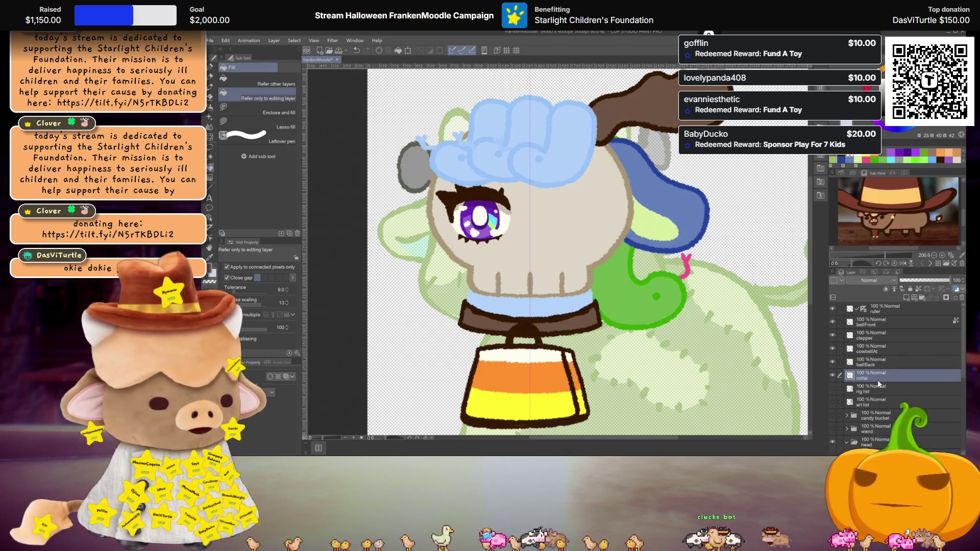
scroll(492, 320, down, 1)
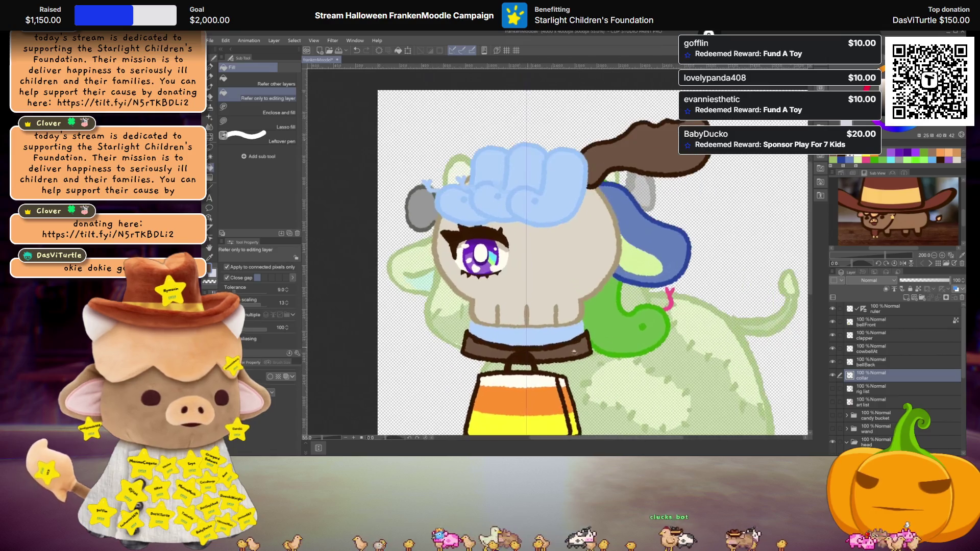
shift+click(865, 322)
key(ctrl+g)
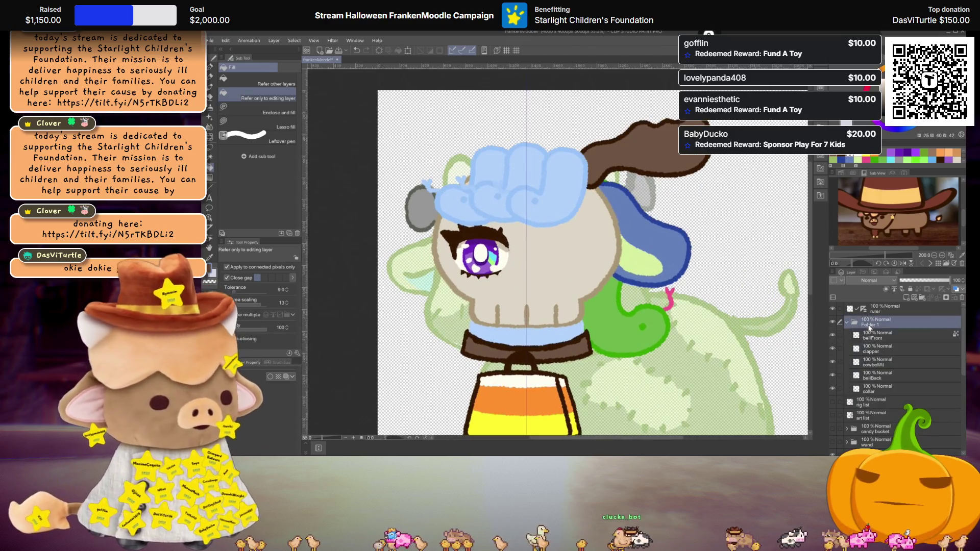
text(cowbell)
key(Return)
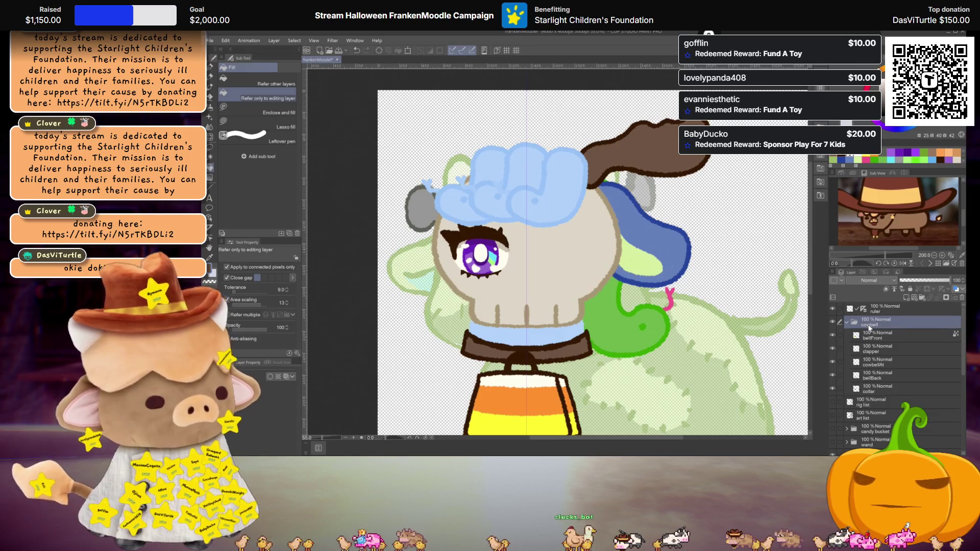
click(846, 323)
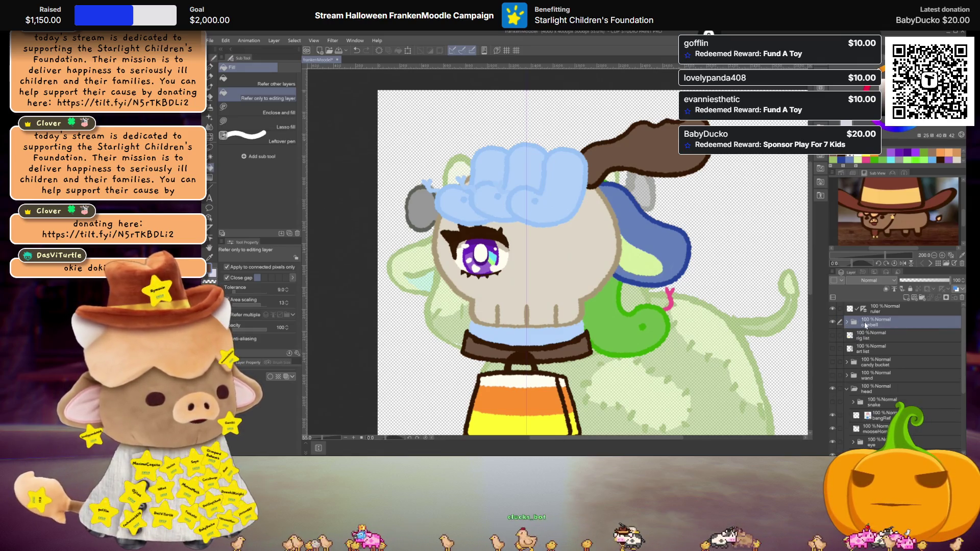
Collapse the head folder, move cowbell between head and Layer 1, and show the art list
click(846, 389)
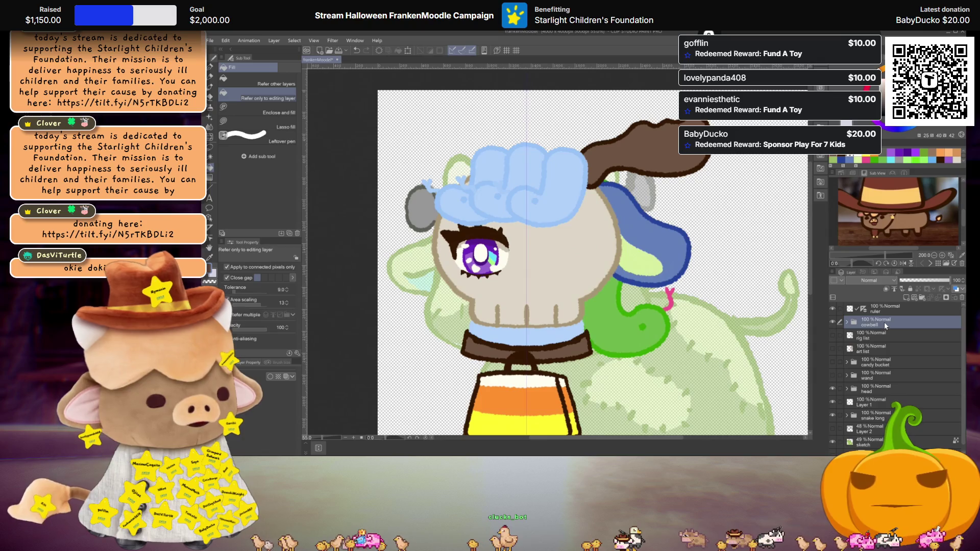
drag(884, 326, 885, 396)
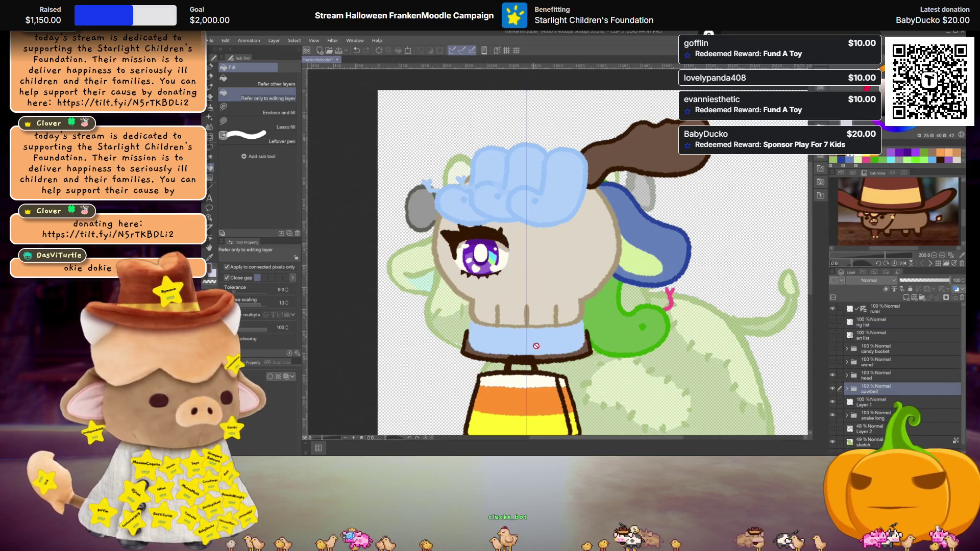
scroll(534, 346, down, 3)
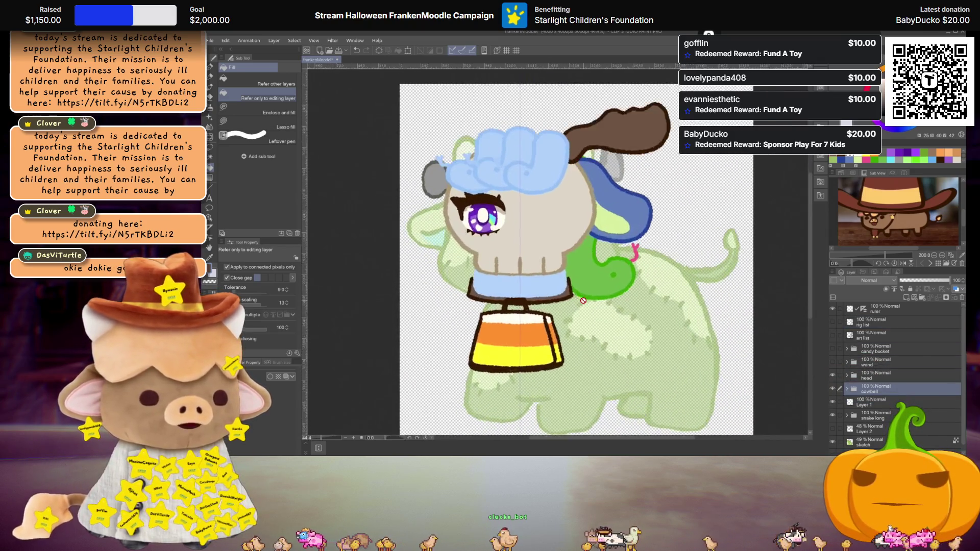
scroll(583, 301, up, 1)
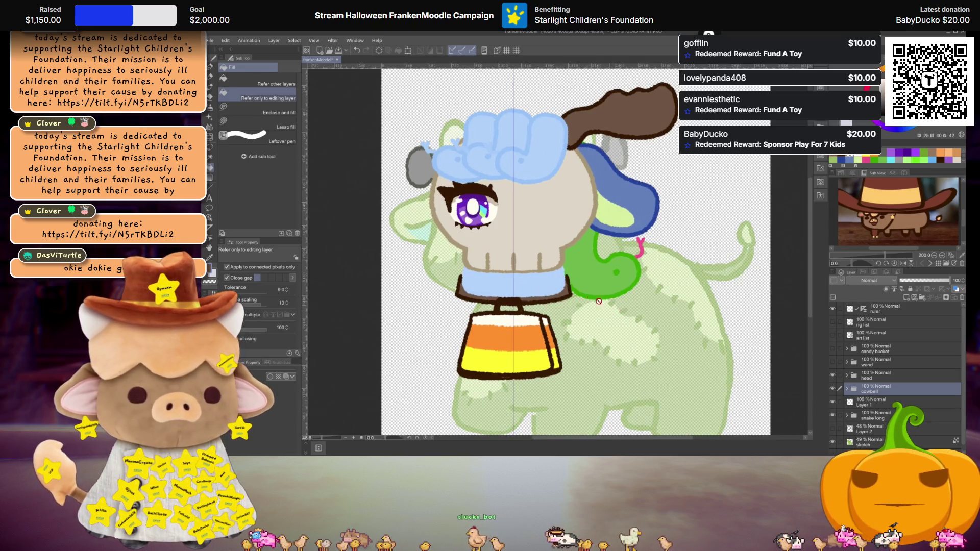
scroll(558, 271, up, 3)
scroll(558, 271, up, 2)
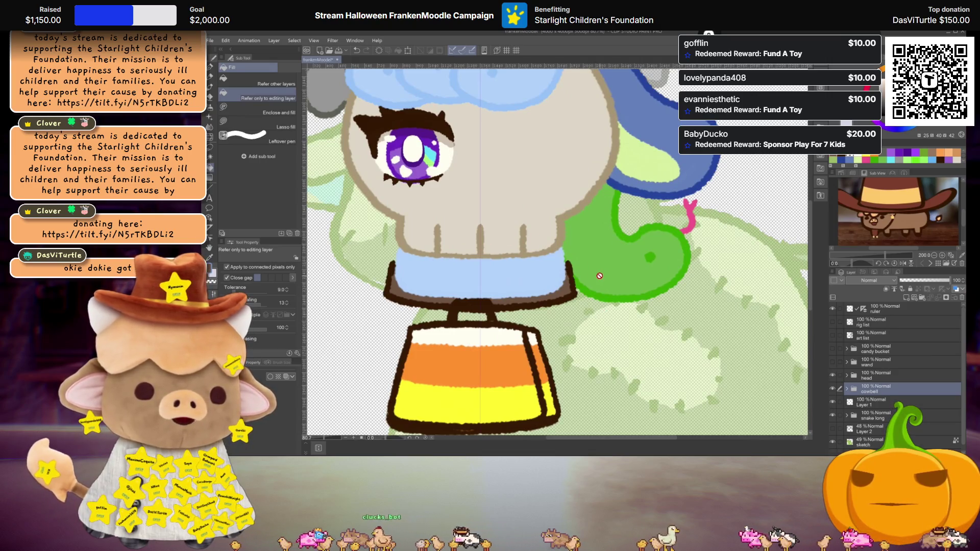
scroll(600, 275, down, 5)
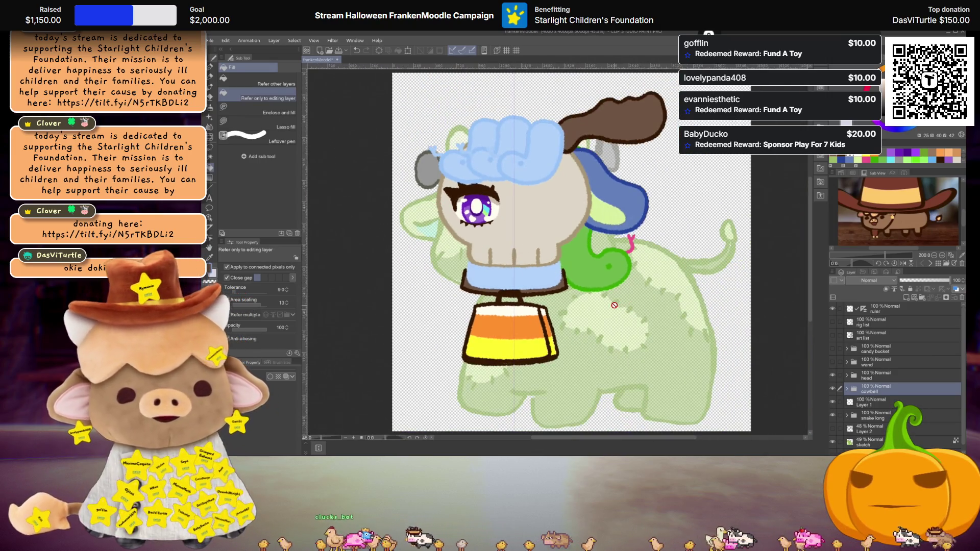
scroll(599, 254, down, 1)
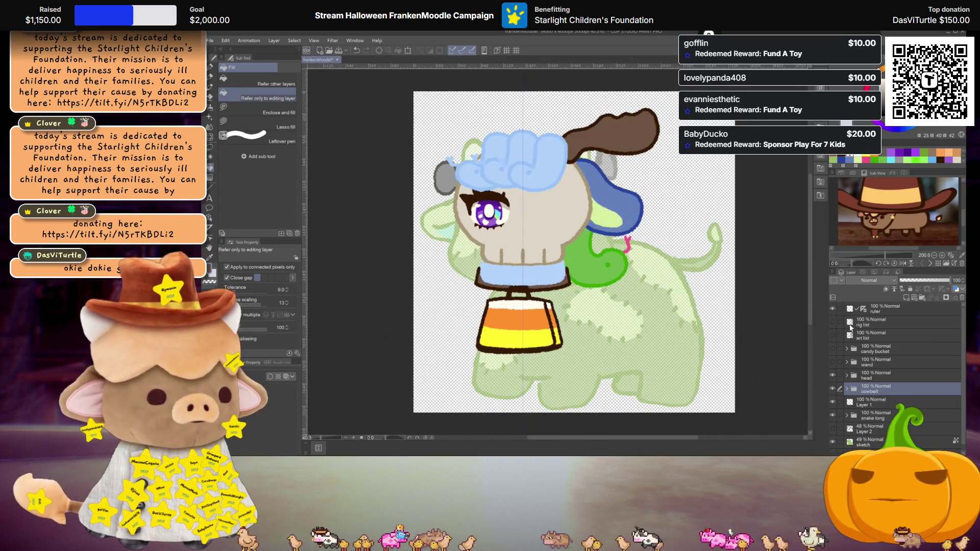
click(832, 335)
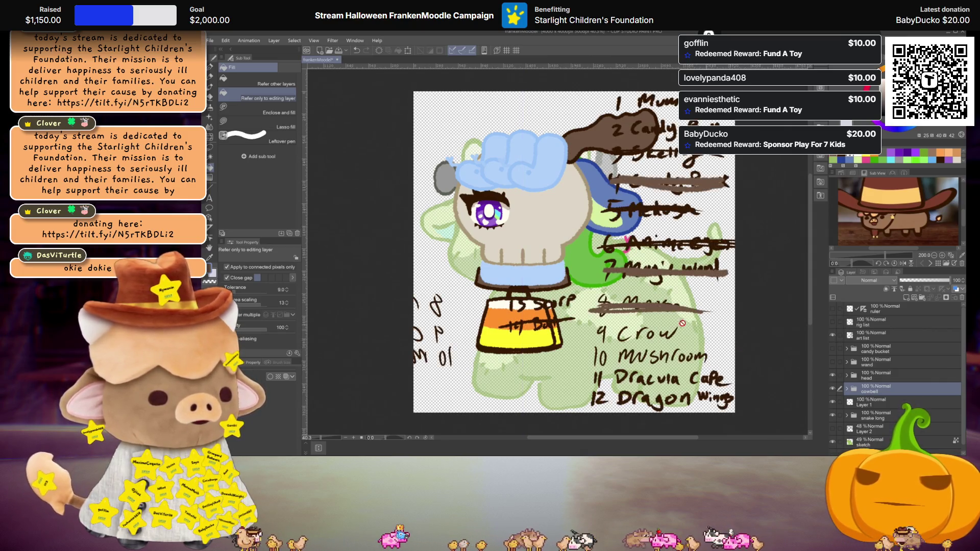
drag(657, 226, 650, 256)
scroll(657, 142, up, 1)
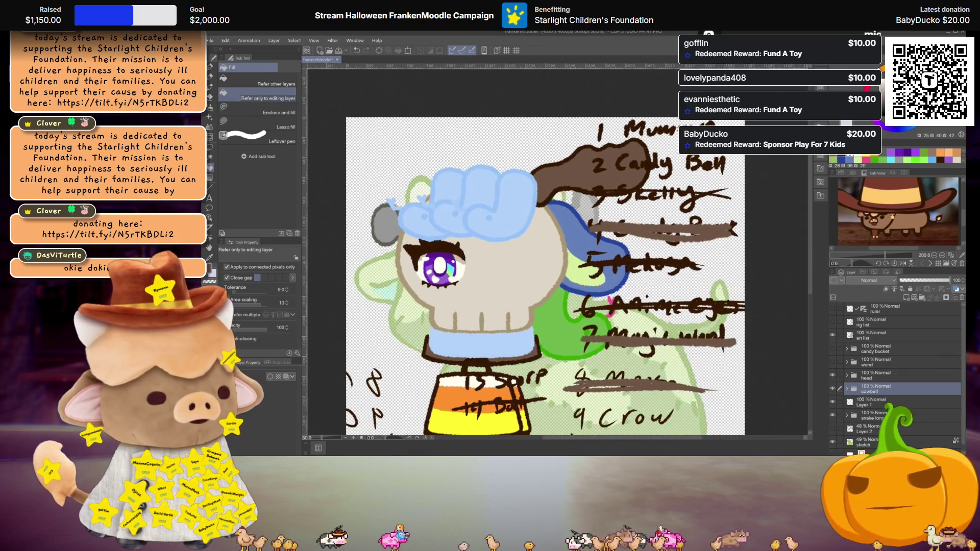
click(876, 335)
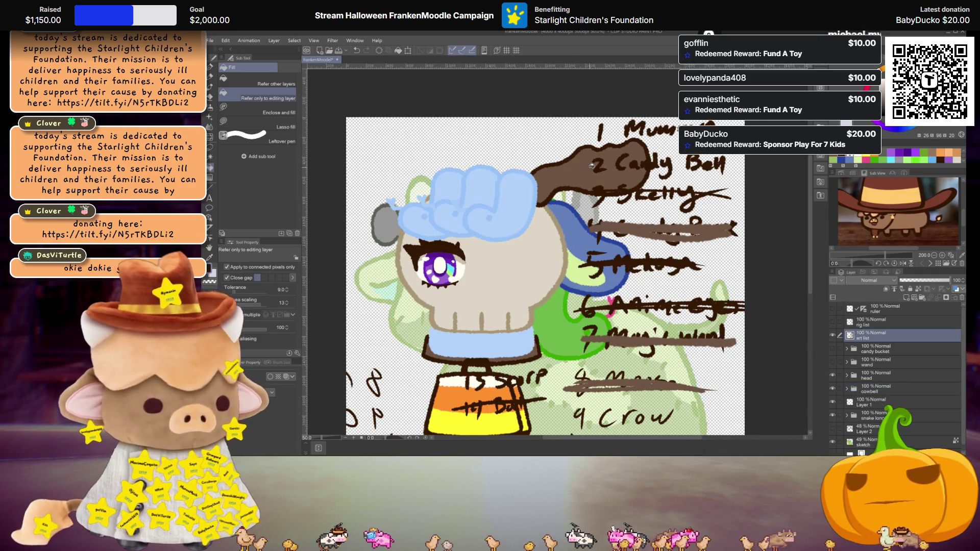
key(p)
scroll(678, 191, down, 2)
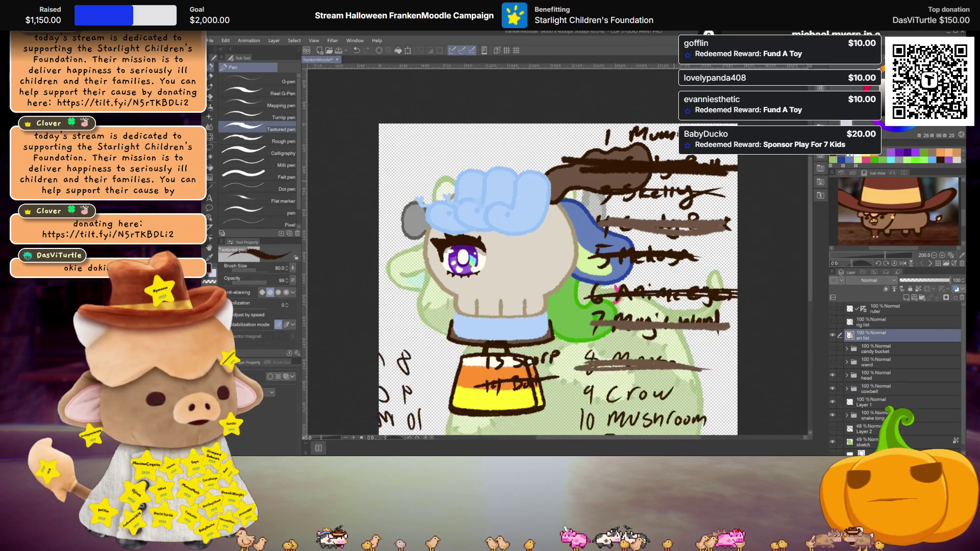
drag(612, 255, 596, 232)
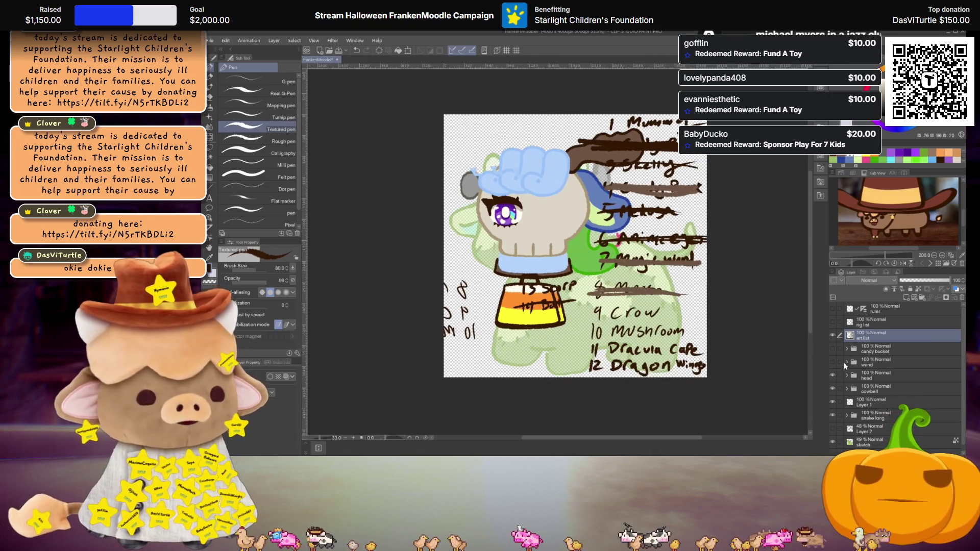
click(834, 334)
click(834, 336)
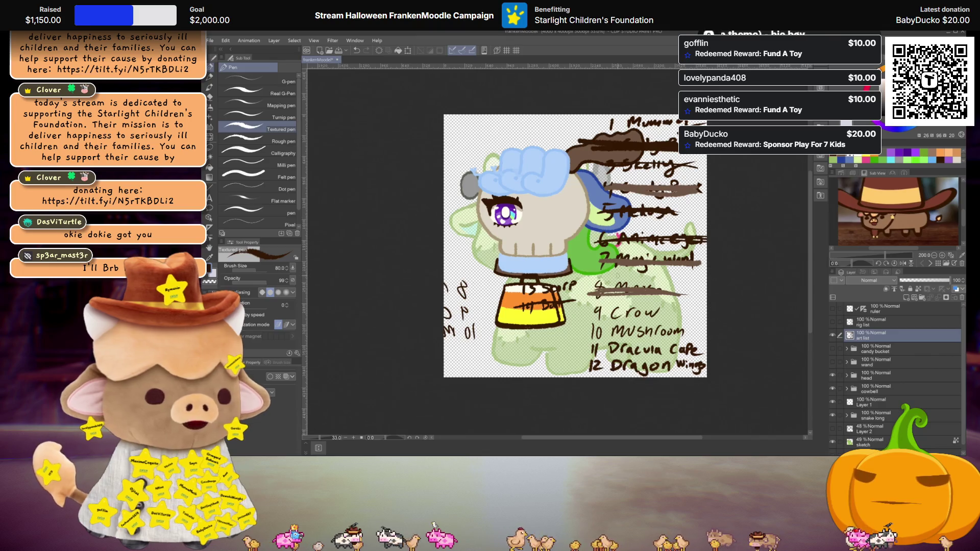
click(833, 335)
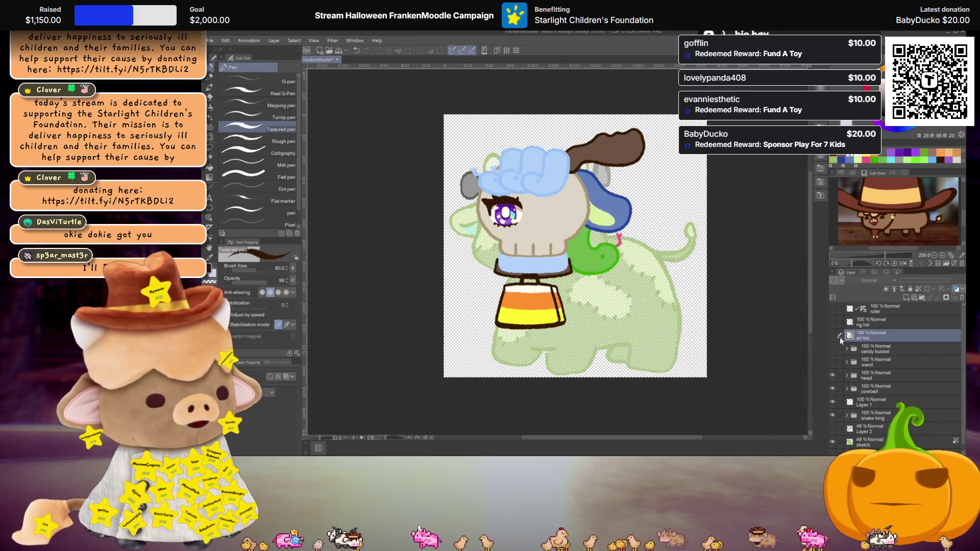
Select Layer 1 and pick the hat's blue as the brush colour
scroll(877, 380, down, 1)
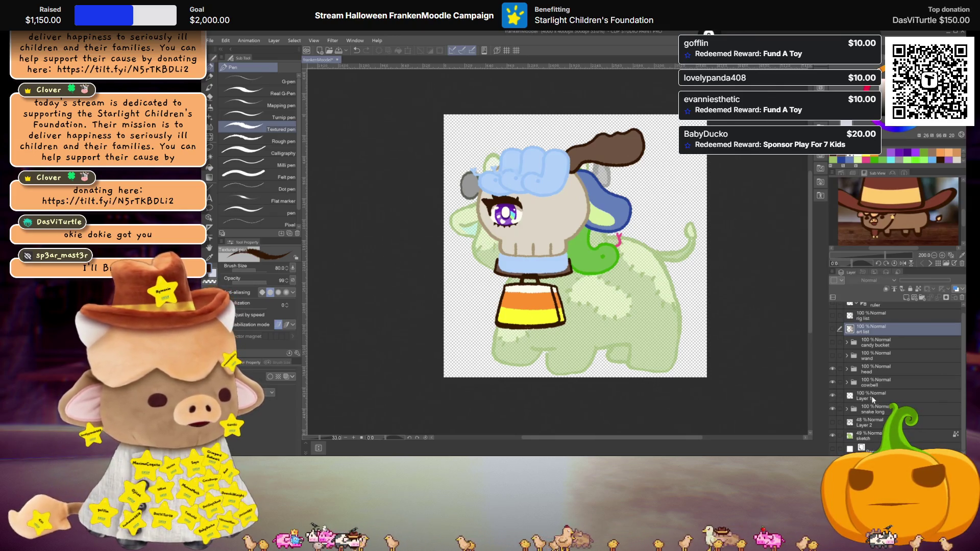
click(872, 398)
scroll(638, 287, up, 1)
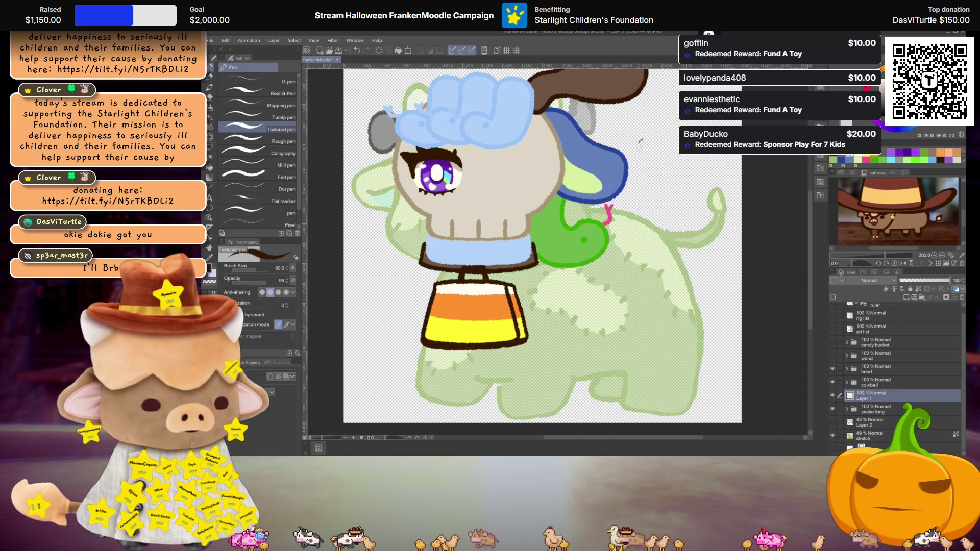
alt+click(620, 153)
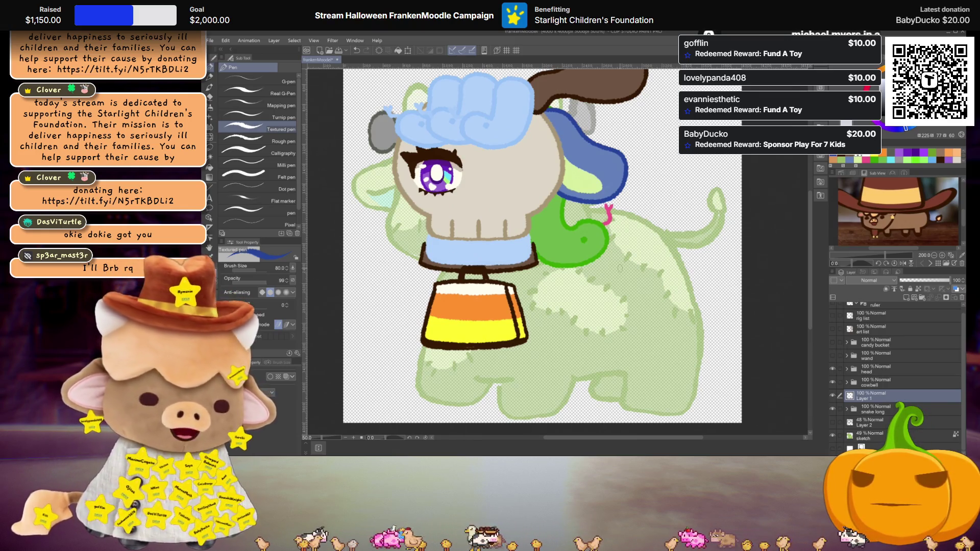
Move Layer 1 above the head group and begin a blue blanket stroke below the skull
drag(602, 259, 614, 271)
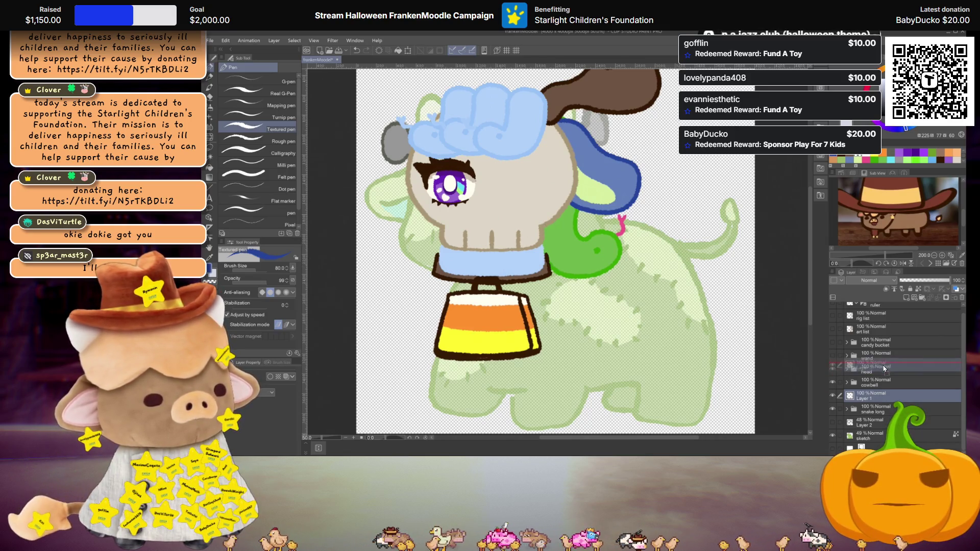
drag(881, 397, 886, 366)
drag(511, 235, 551, 227)
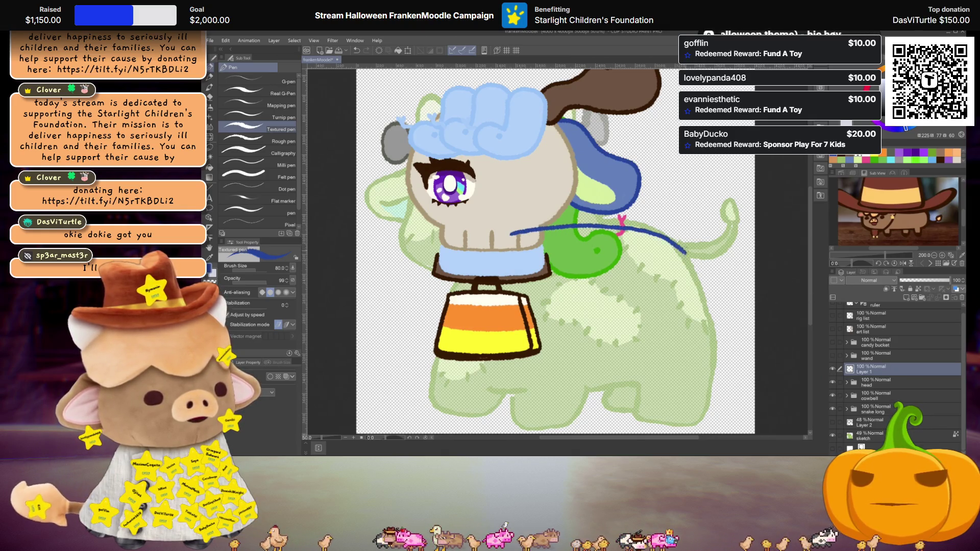
Redraw the blanket outline across the body and fill it dark blue
key(ctrl+z)
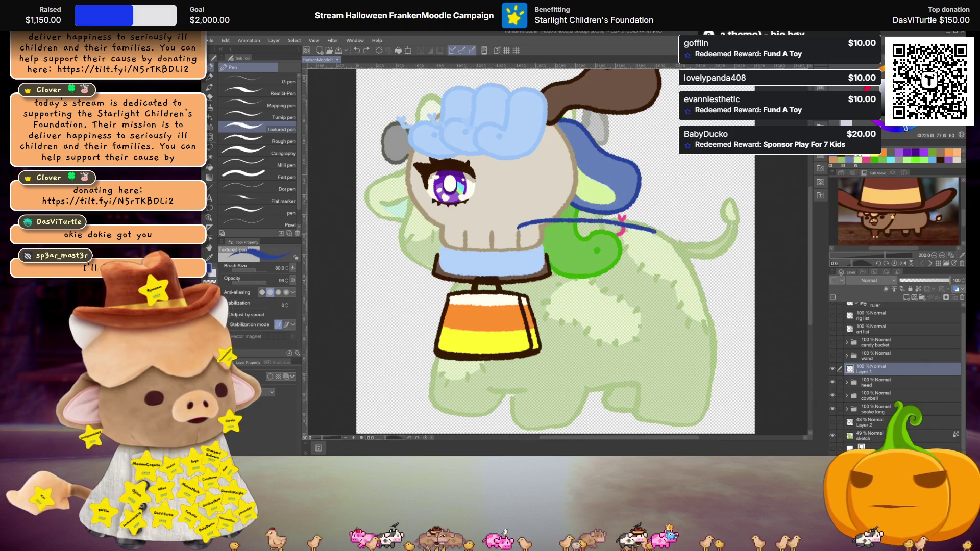
key(ctrl+z)
mouse_move(518, 225)
mouse_down()
mouse_move(710, 331)
mouse_move(714, 359)
mouse_up()
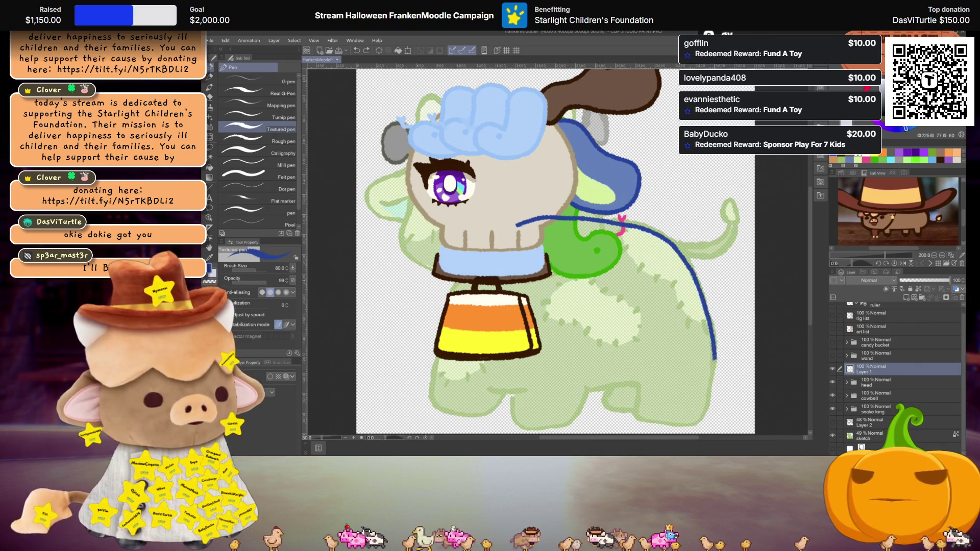
mouse_move(640, 388)
mouse_down()
mouse_move(490, 391)
mouse_move(431, 363)
mouse_up()
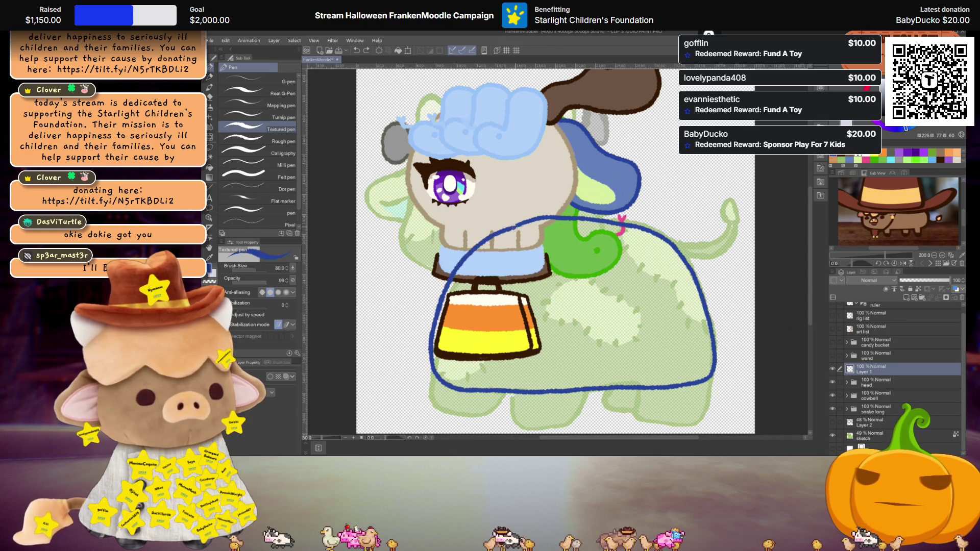
key(g)
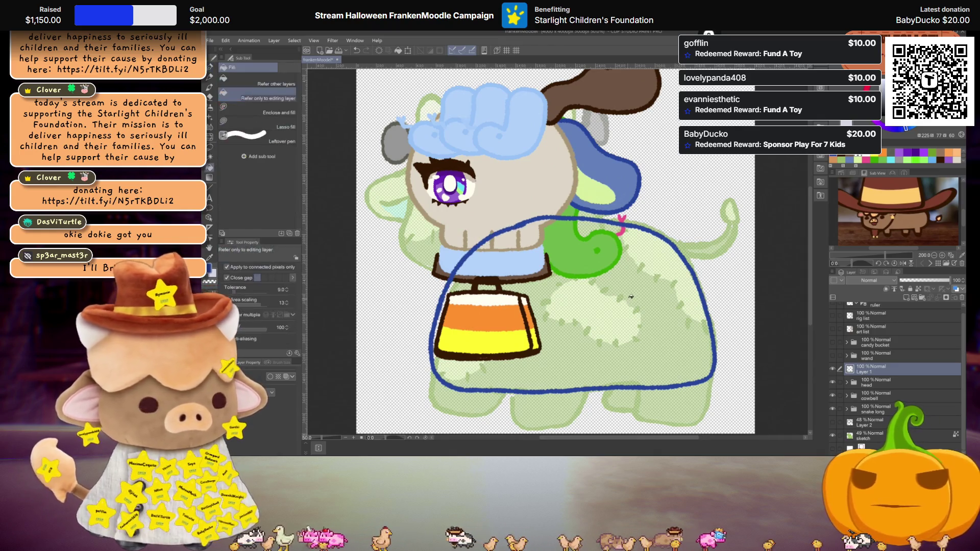
click(664, 332)
Switch to Liquify with a brush size of 100
click(209, 137)
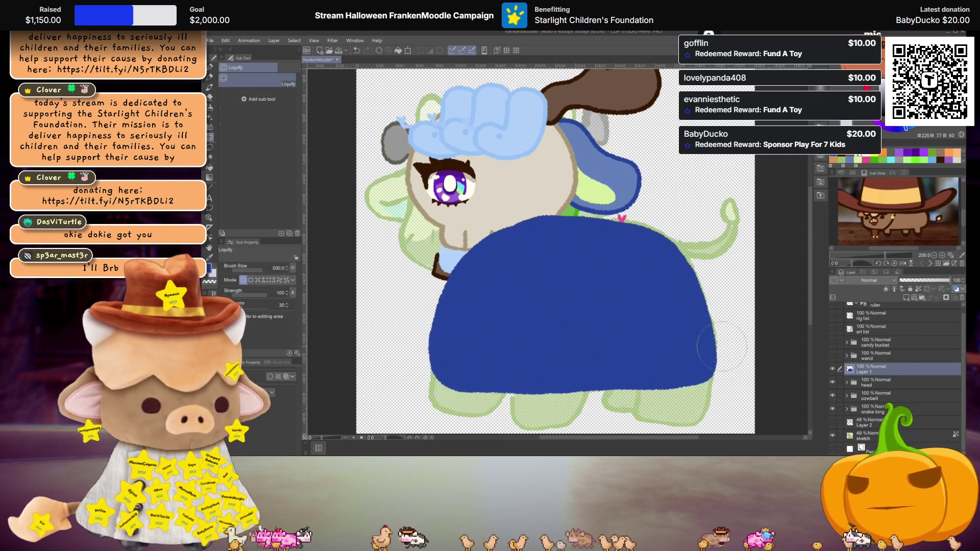
mouse_move(258, 270)
mouse_down()
mouse_move(238, 269)
mouse_move(268, 270)
mouse_up()
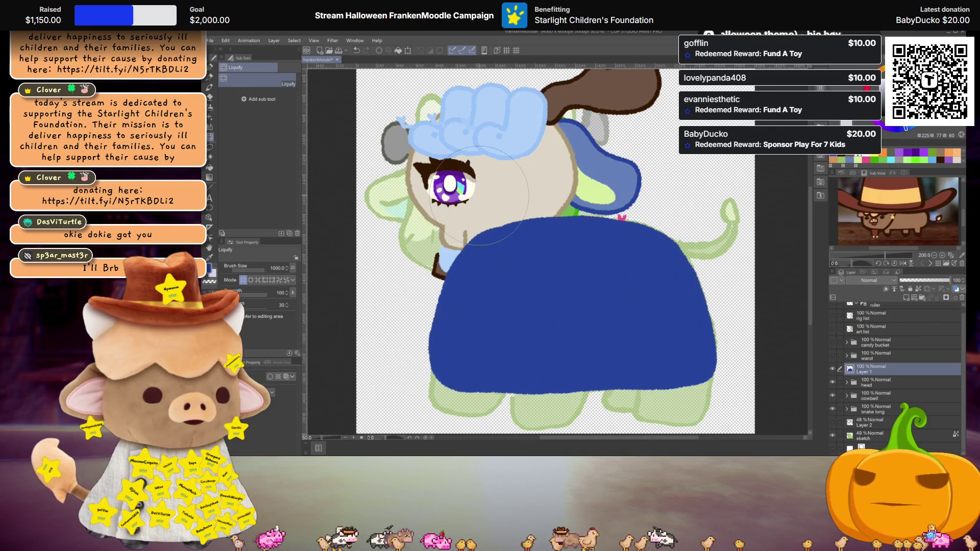
scroll(570, 244, down, 2)
scroll(570, 244, up, 1)
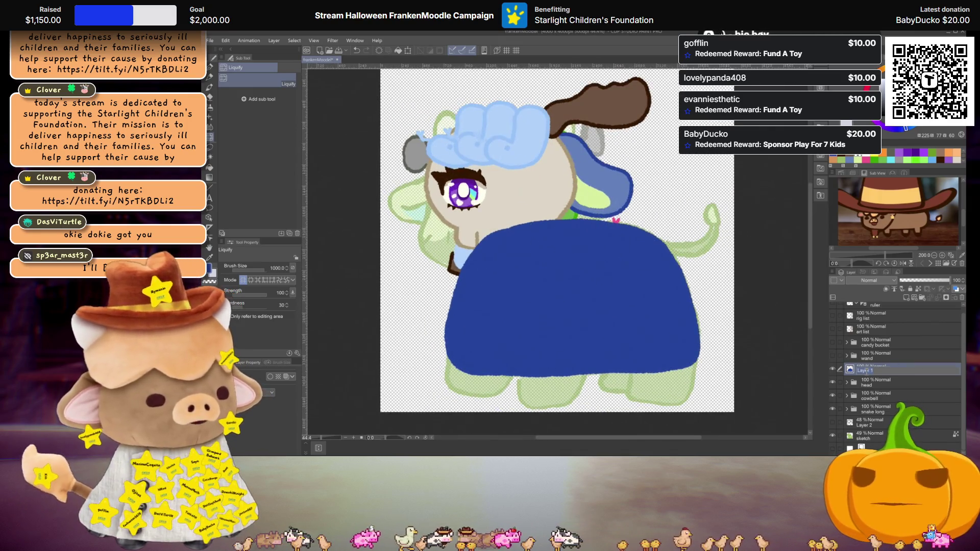
Rename Layer 1 to bodyLine and duplicate it
double_click(867, 371)
text(bodyLine)
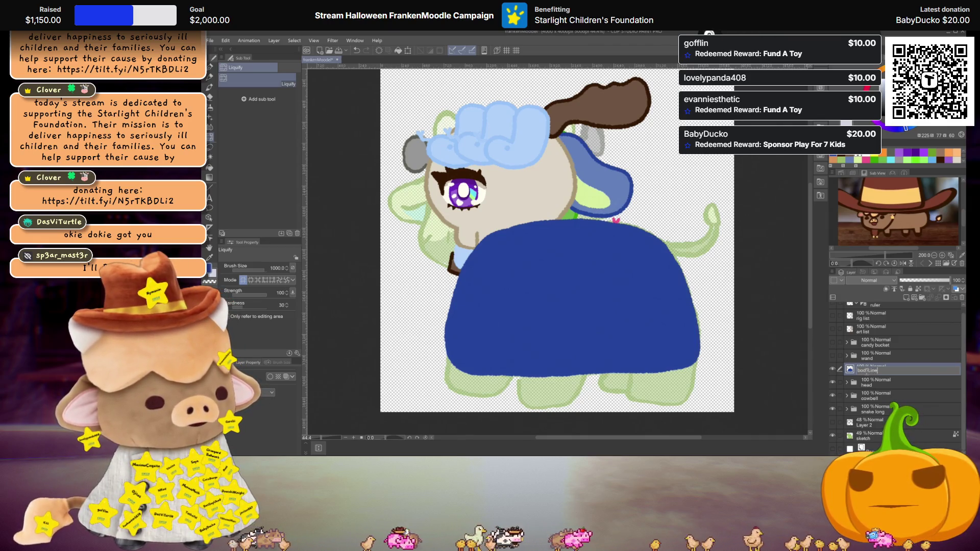
key(Return)
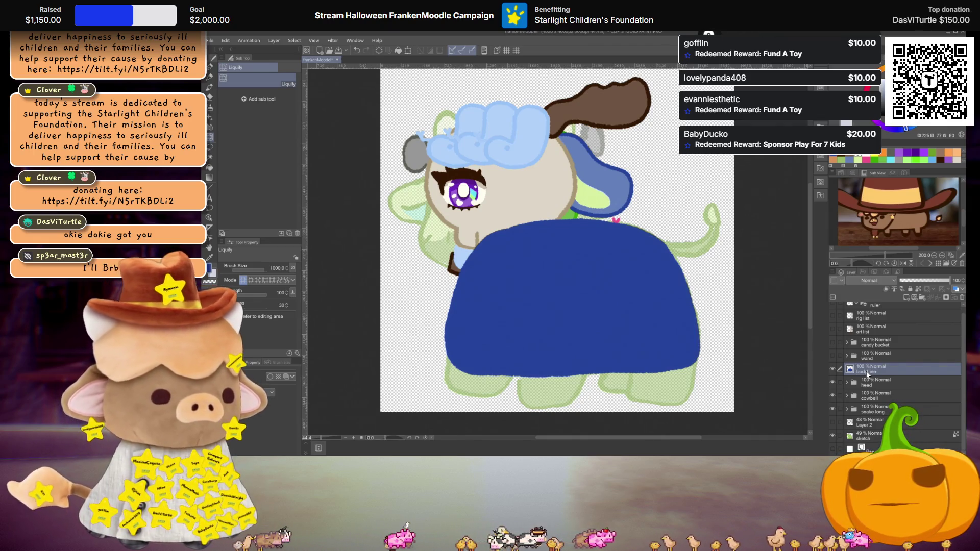
key(ctrl+c)
key(ctrl+v)
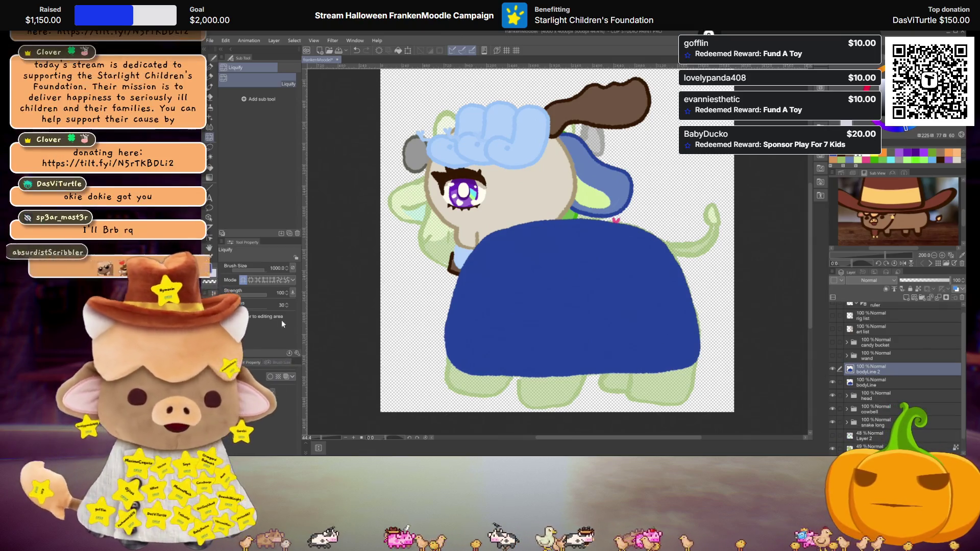
Tint the duplicated body layer with a darker blue sampled from the canvas
click(270, 377)
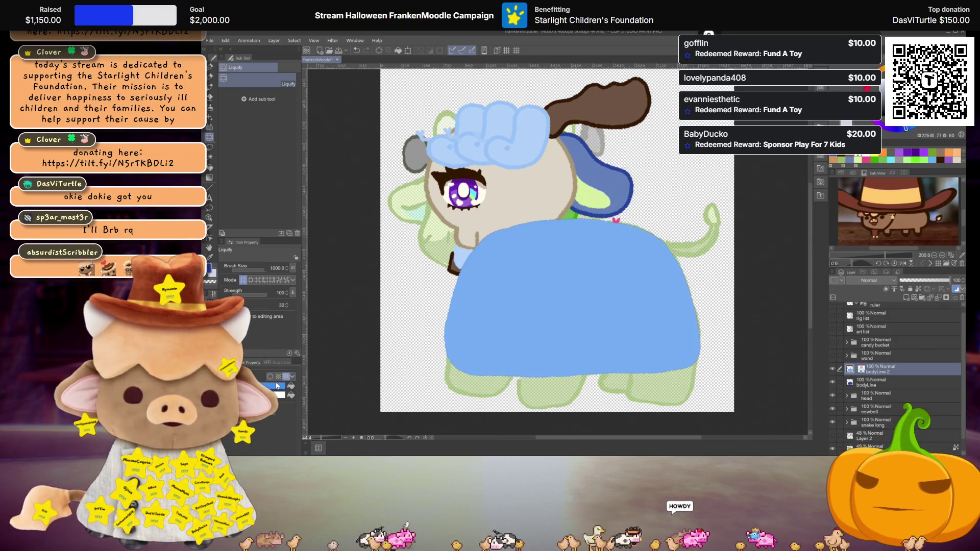
click(278, 386)
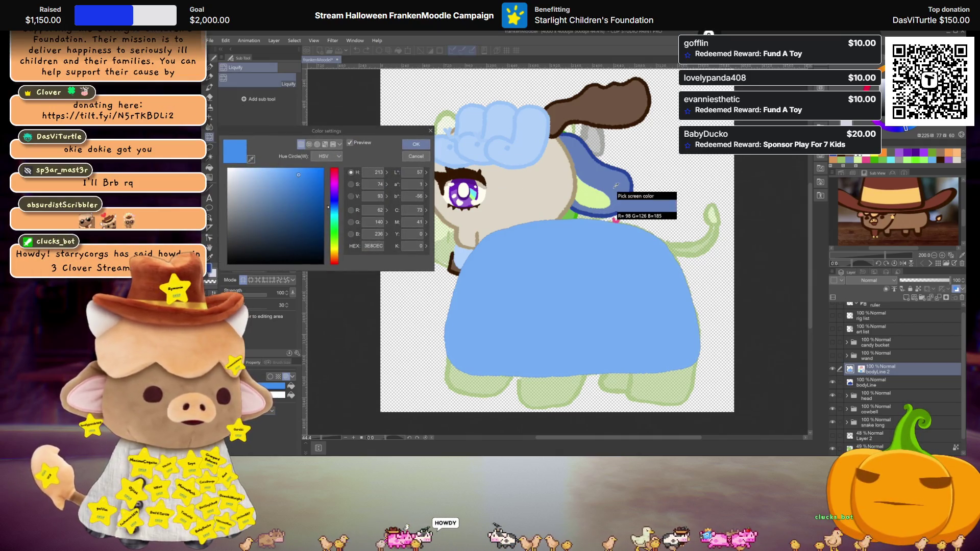
click(274, 194)
click(415, 144)
click(278, 395)
click(251, 159)
click(626, 183)
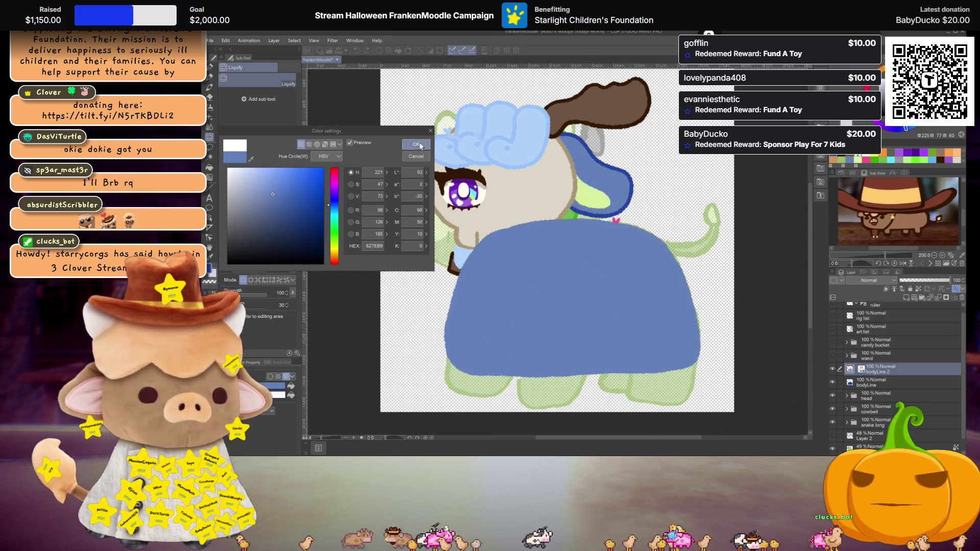
Scale the blue body copy slightly smaller
key(Return)
key(ctrl+t)
drag(700, 218, 693, 223)
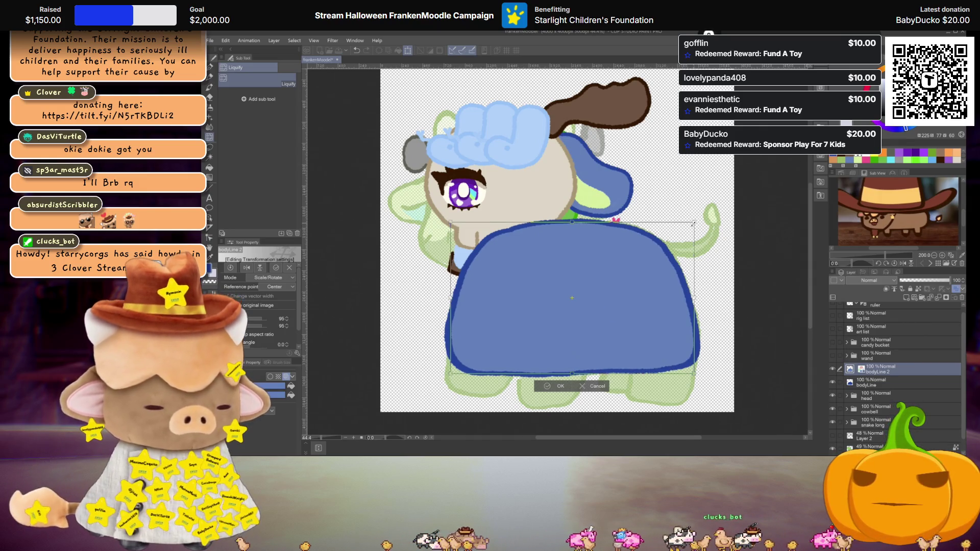
key(Return)
key(ctrl+minus)
scroll(633, 332, up, 2)
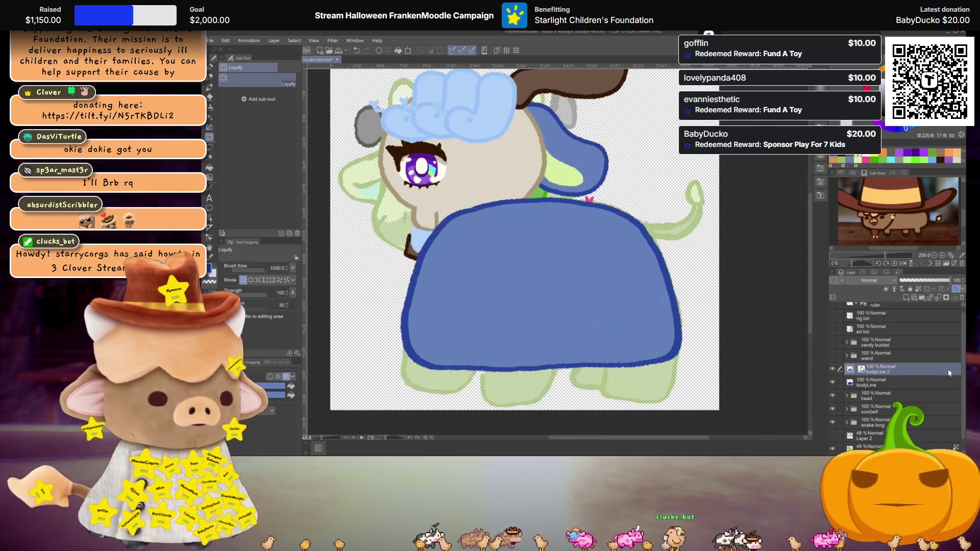
Rename the copy bodyColor, move the body layers below snake long, and raise the sketch layer above
text(Color)
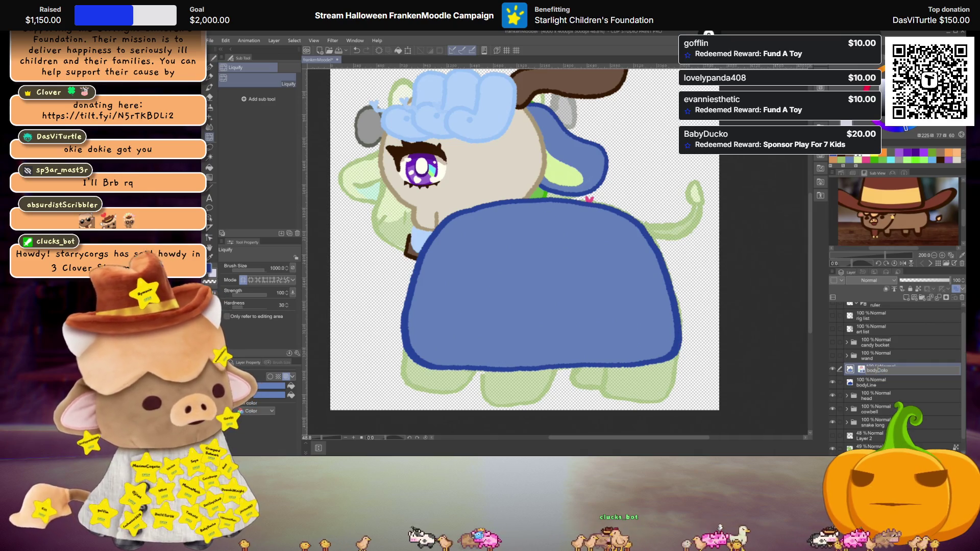
key(Return)
drag(872, 389, 882, 431)
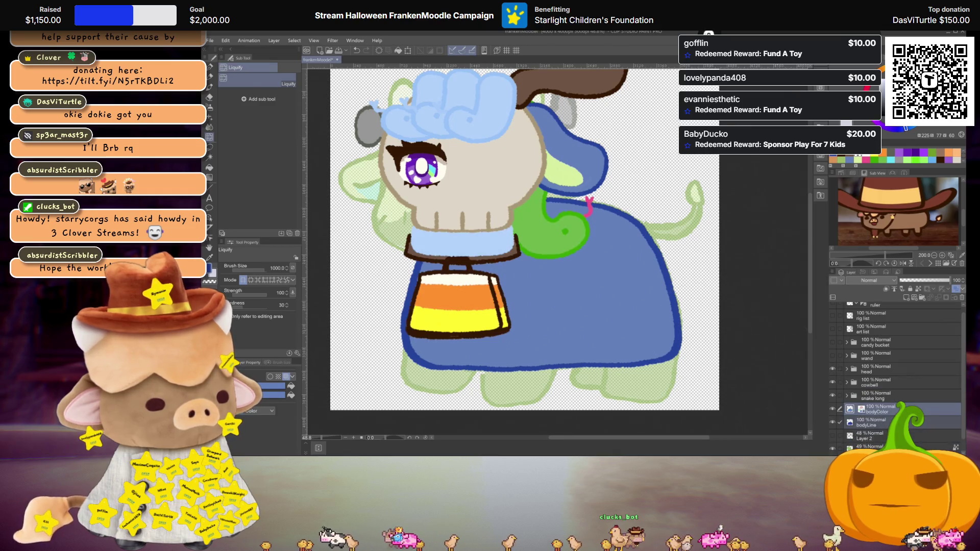
scroll(637, 306, down, 2)
scroll(637, 307, up, 1)
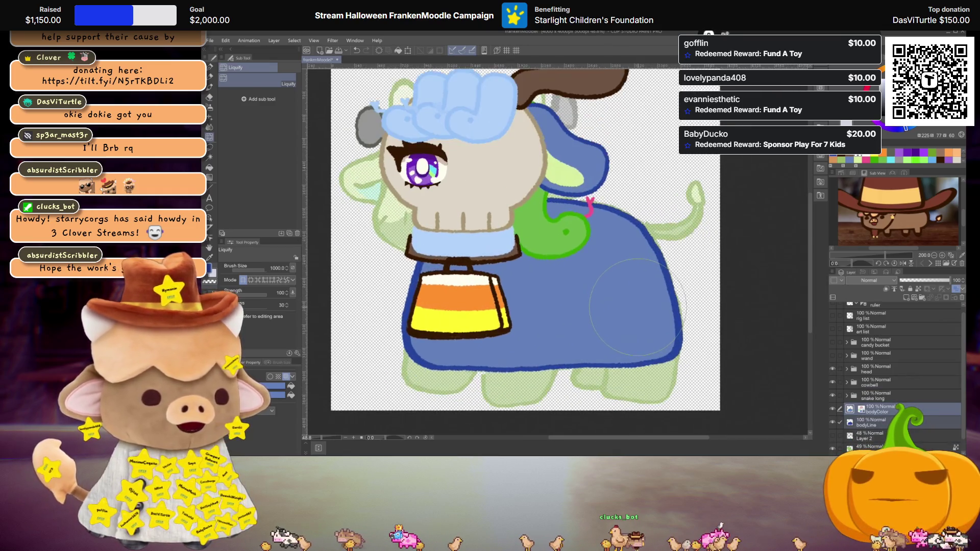
drag(629, 306, 646, 298)
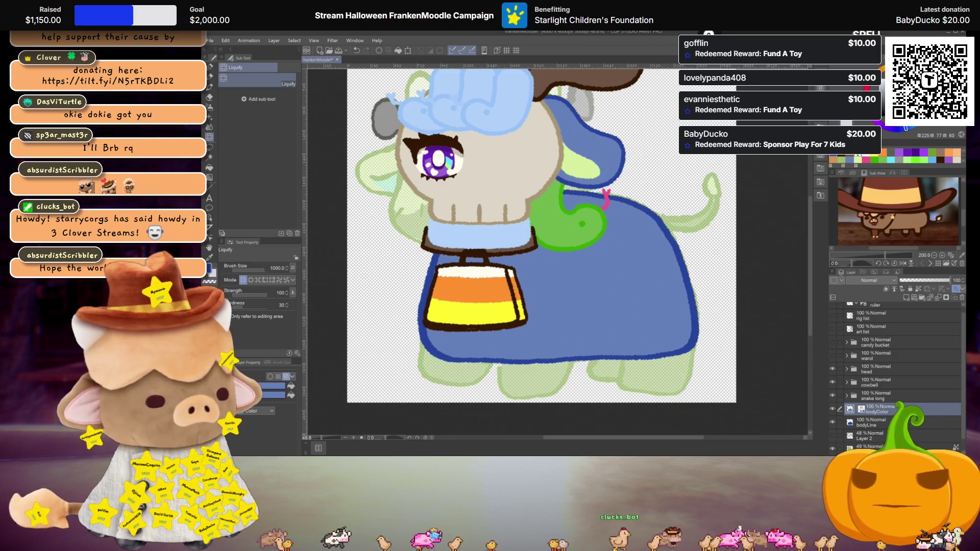
drag(867, 448, 867, 410)
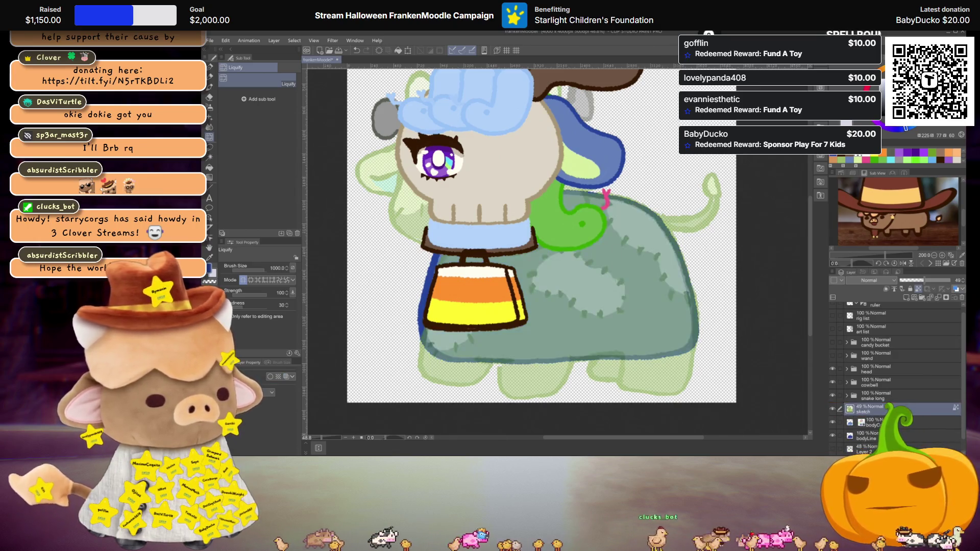
On a new layer, outline a pale-green patch on the blanket's right and fill it
click(865, 422)
key(ctrl+shift+n)
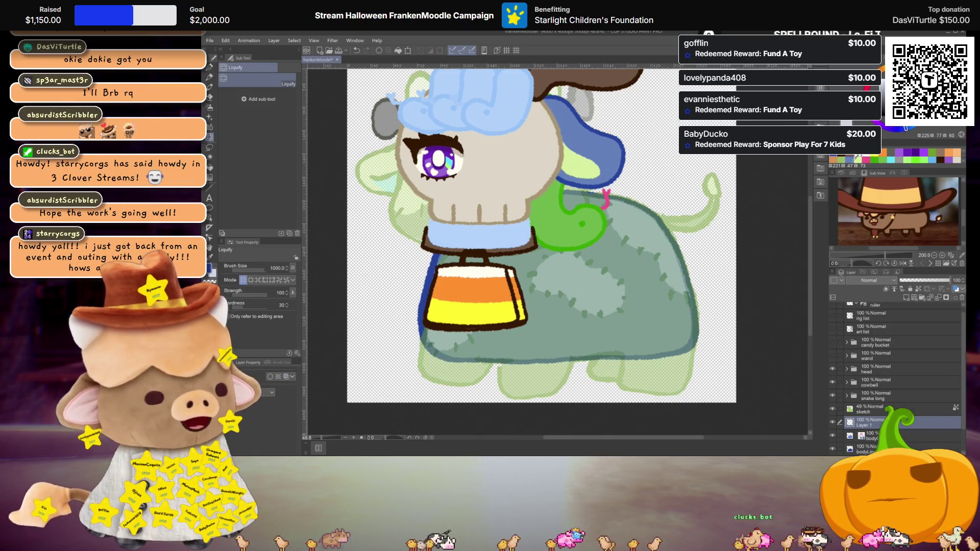
alt+click(635, 241)
key(p)
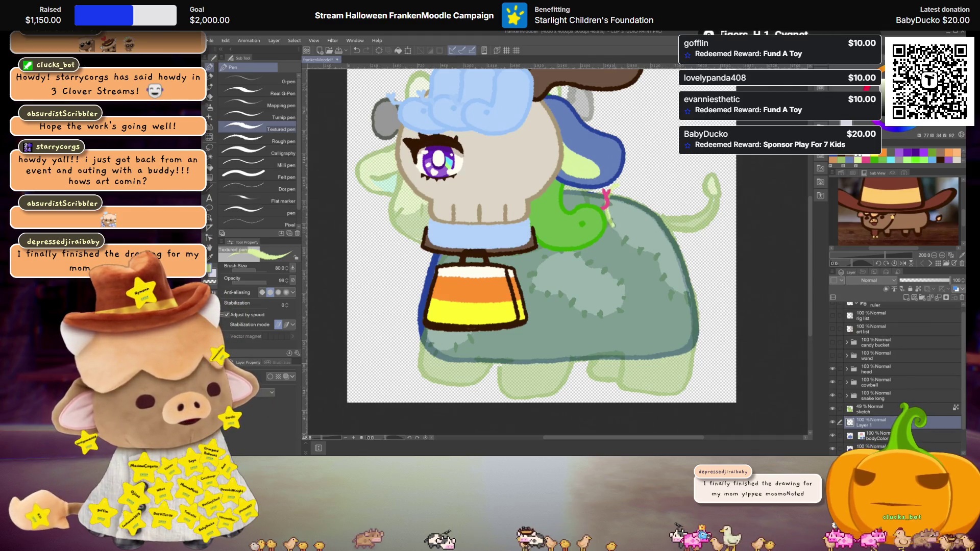
drag(689, 293, 705, 284)
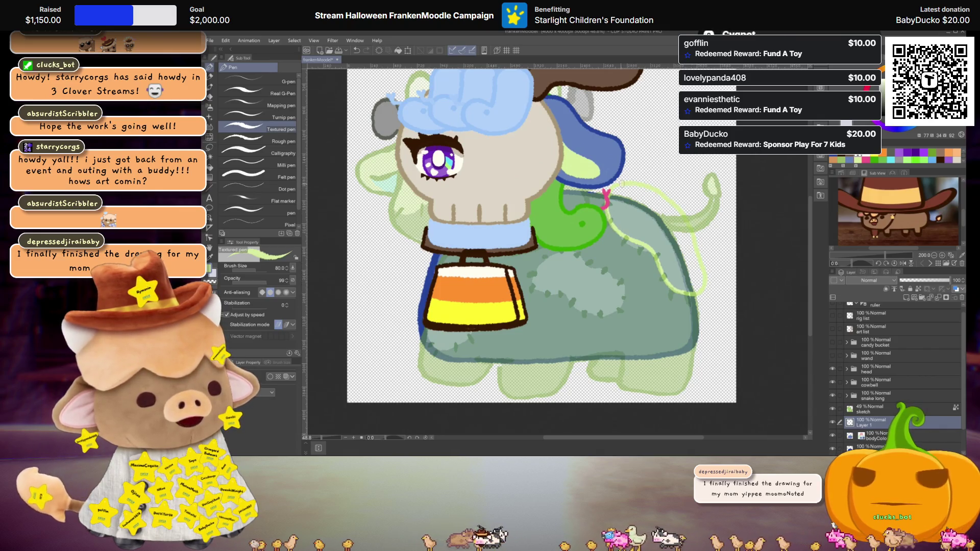
key(g)
key(g)
click(658, 249)
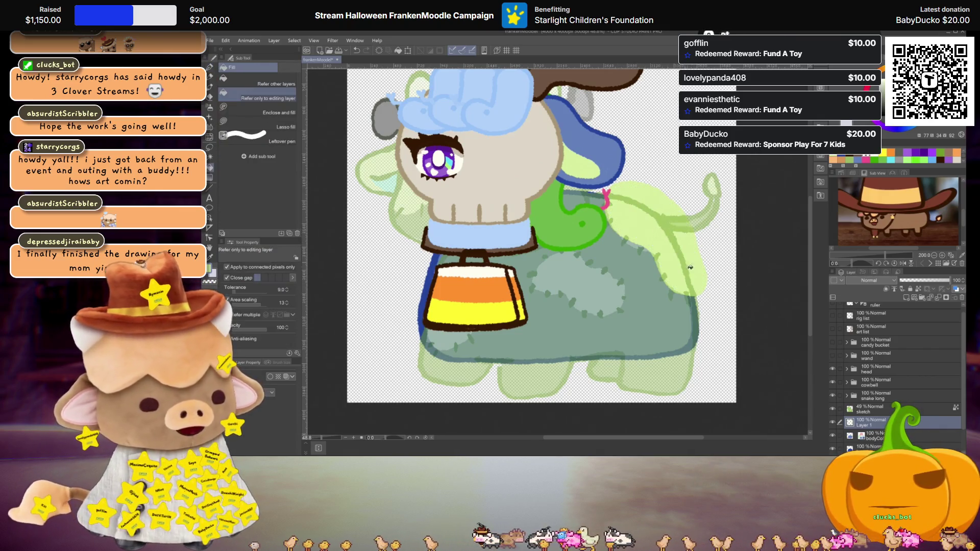
Fill a second patch pale green and hide the candy-corn bucket layer
key(p)
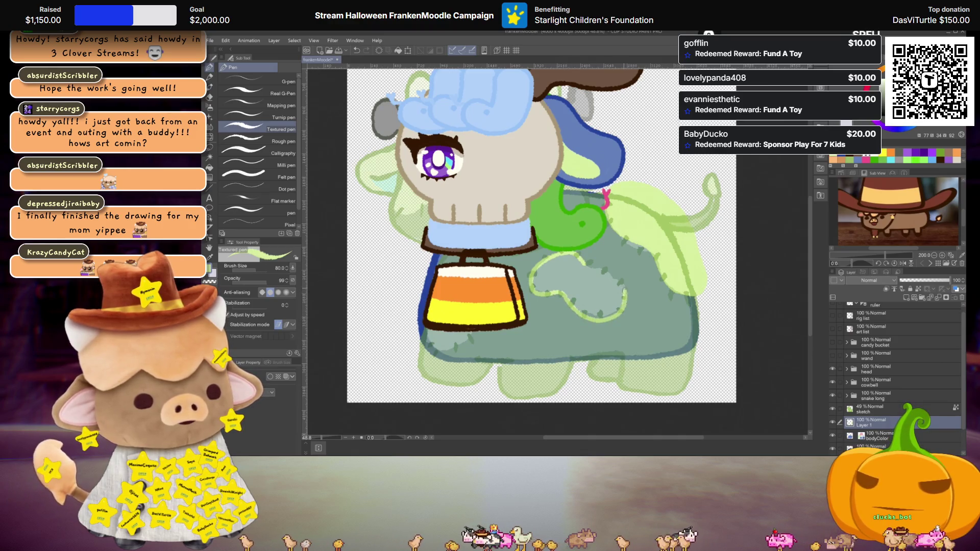
key(g)
click(598, 281)
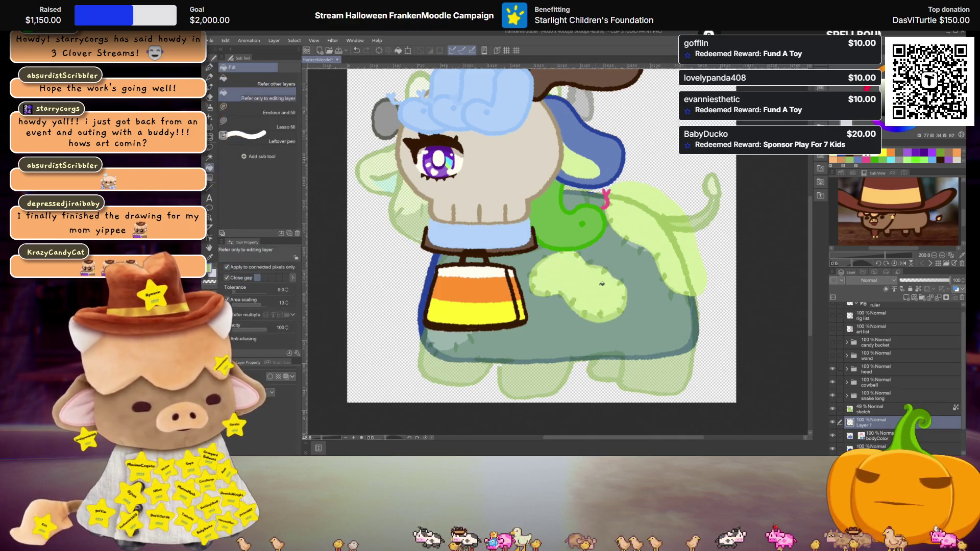
key(p)
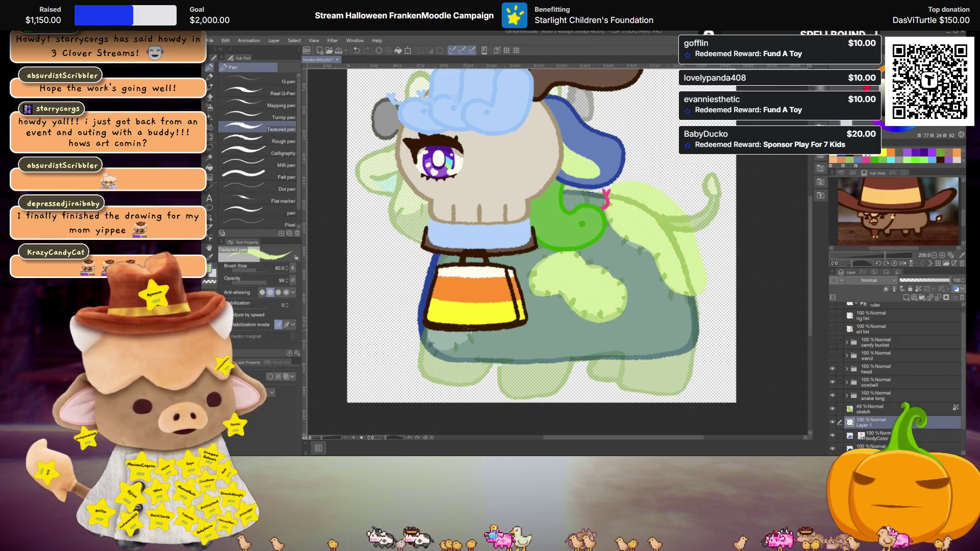
click(832, 381)
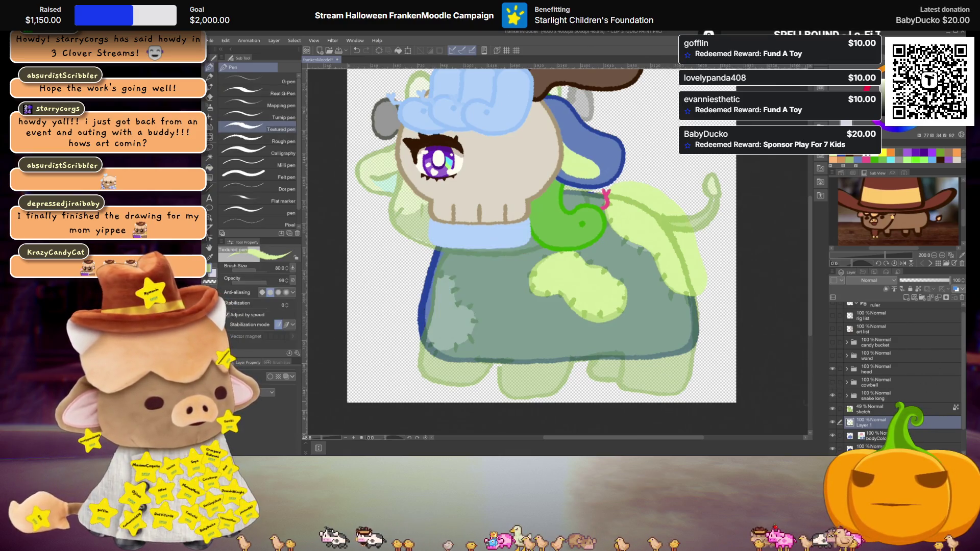
Outline and fill a heart-shaped pale-green patch on the blanket's left
mouse_move(429, 278)
mouse_down()
mouse_move(455, 293)
mouse_move(434, 349)
mouse_up()
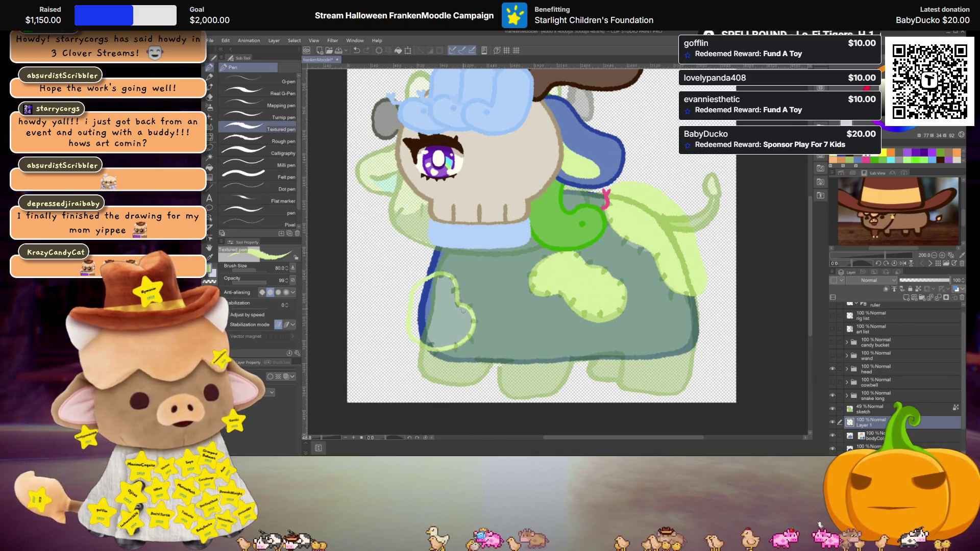
key(g)
click(457, 311)
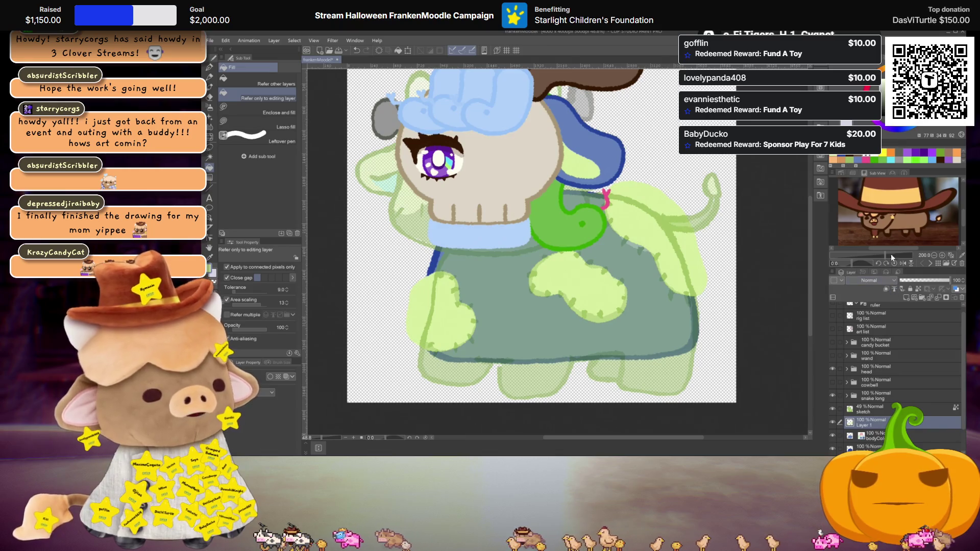
key(p)
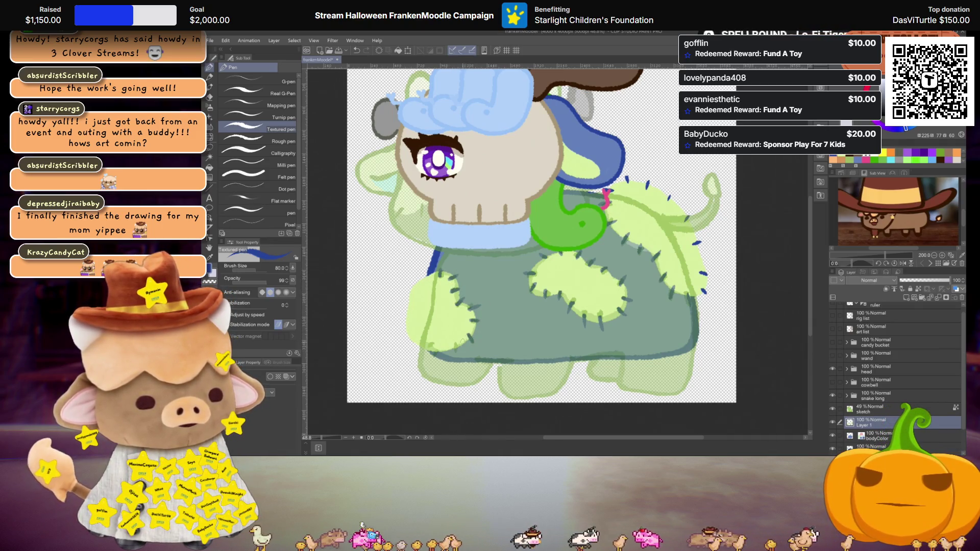
drag(408, 300, 405, 309)
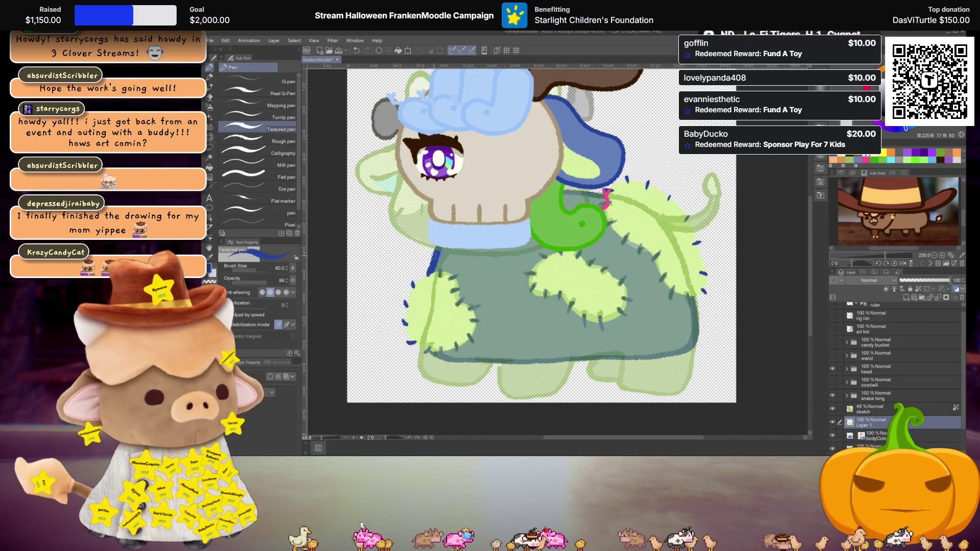
click(832, 408)
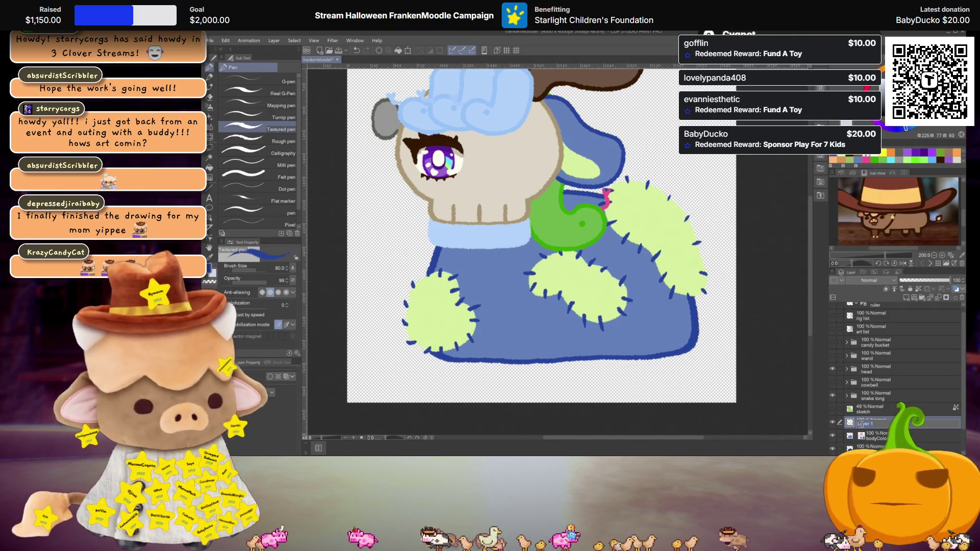
text(spots)
key(Return)
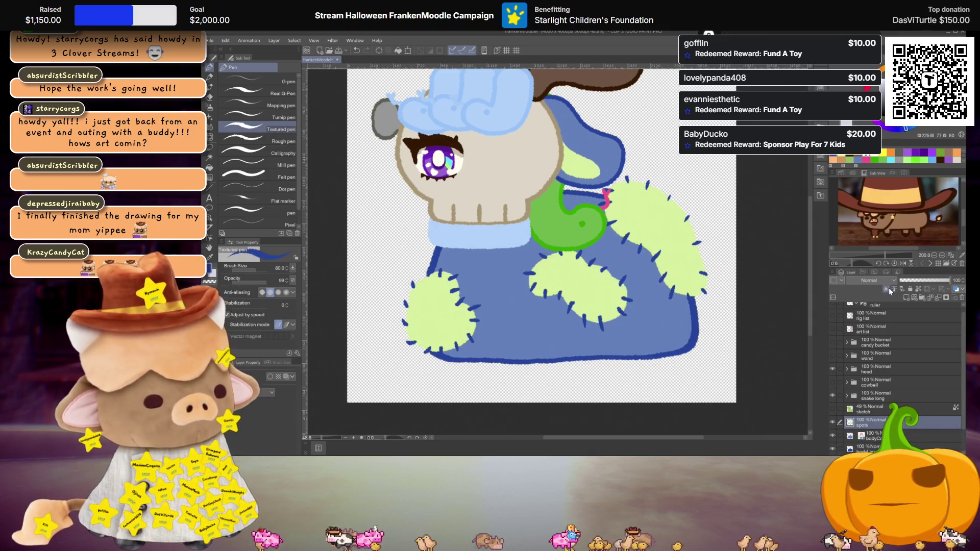
key(ctrl+minus)
scroll(664, 274, up, 4)
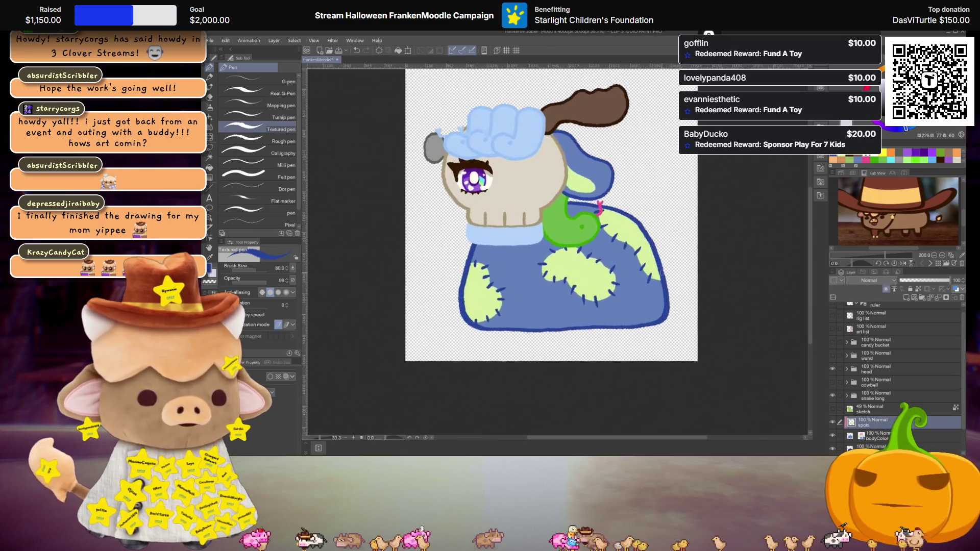
scroll(665, 274, down, 1)
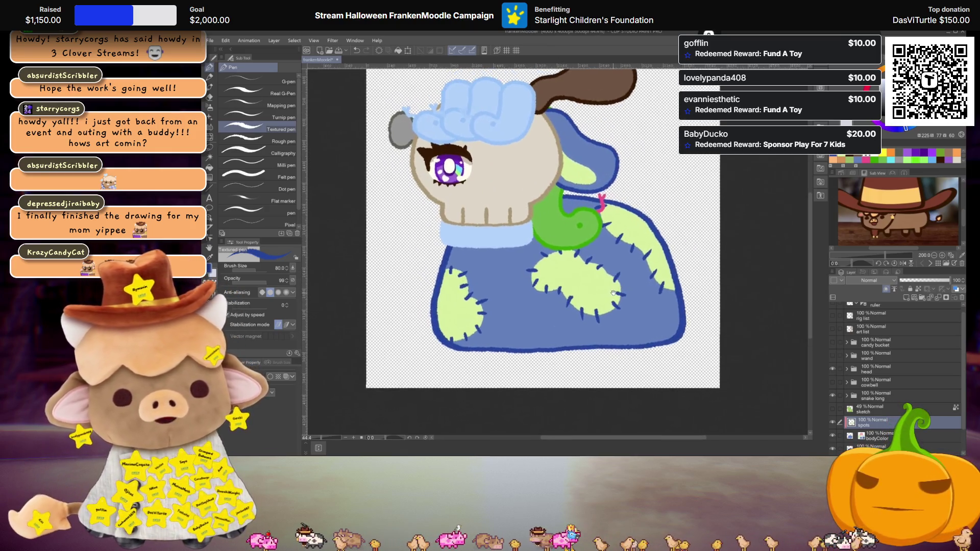
scroll(485, 204, up, 1)
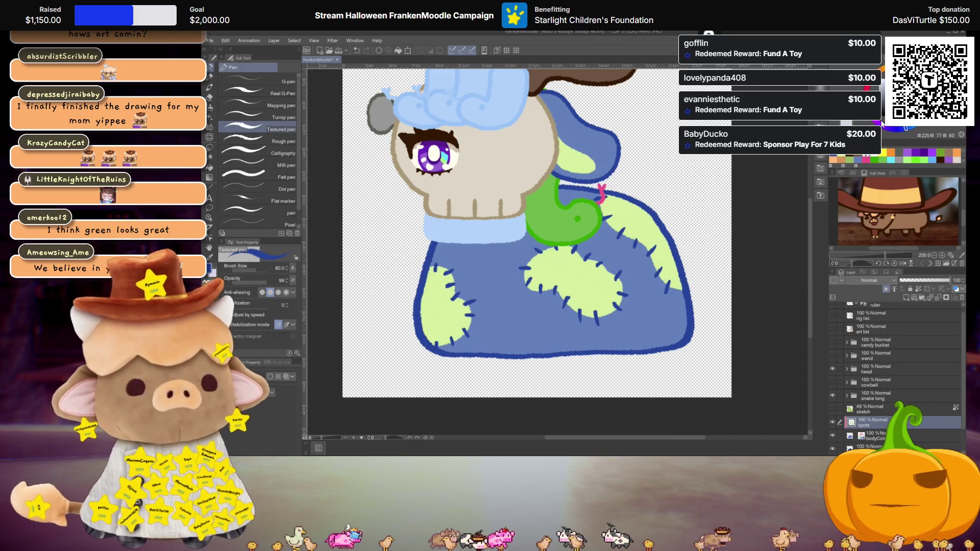
scroll(631, 186, down, 2)
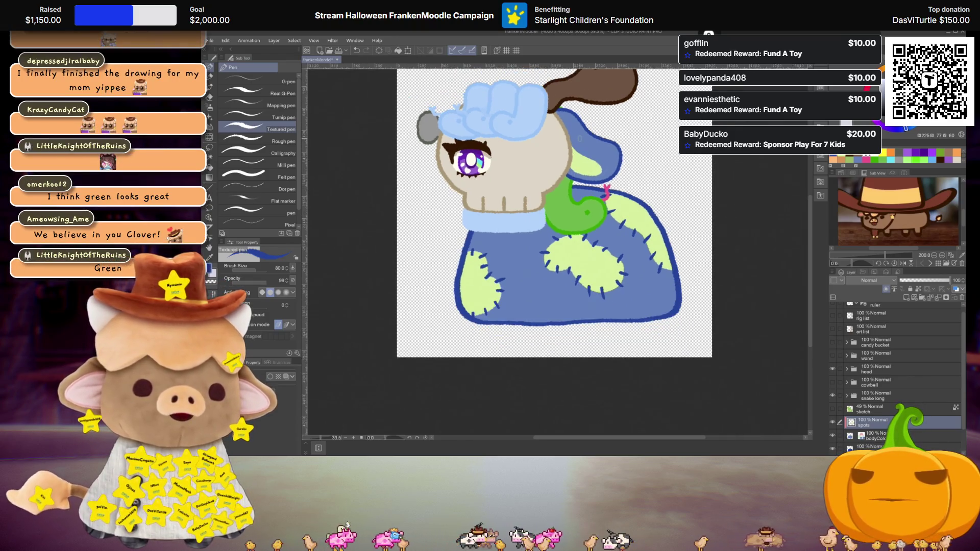
scroll(603, 260, up, 1)
scroll(603, 260, up, 1)
scroll(603, 261, up, 1)
scroll(603, 260, up, 1)
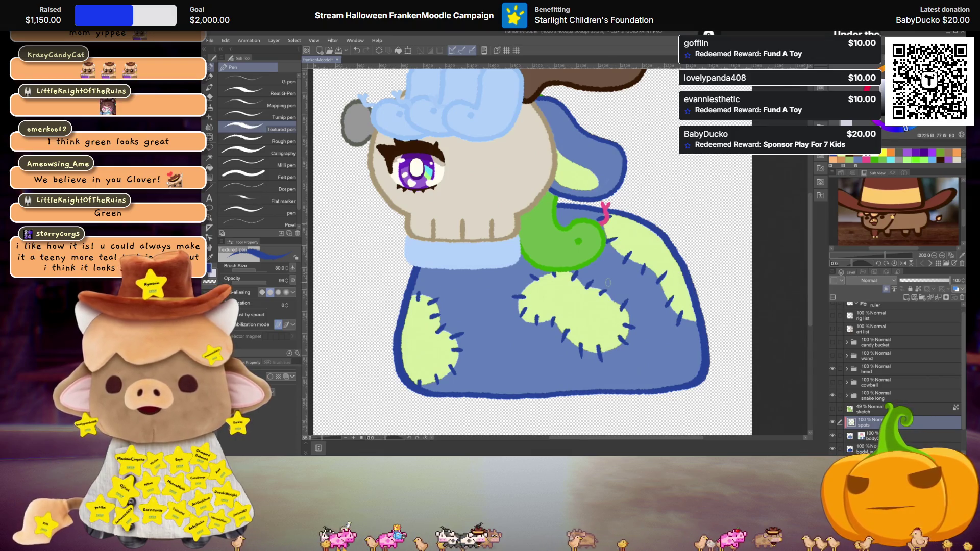
drag(608, 281, 608, 257)
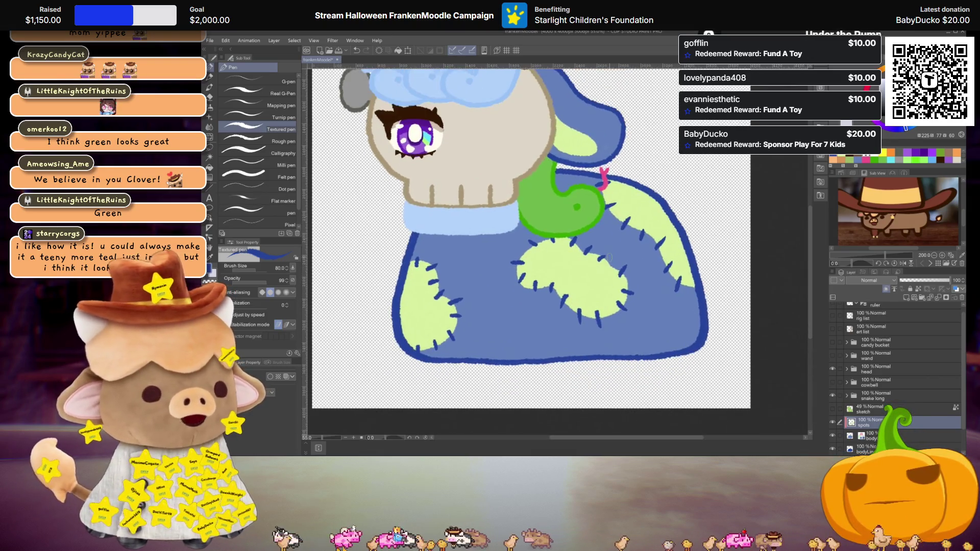
scroll(609, 257, down, 2)
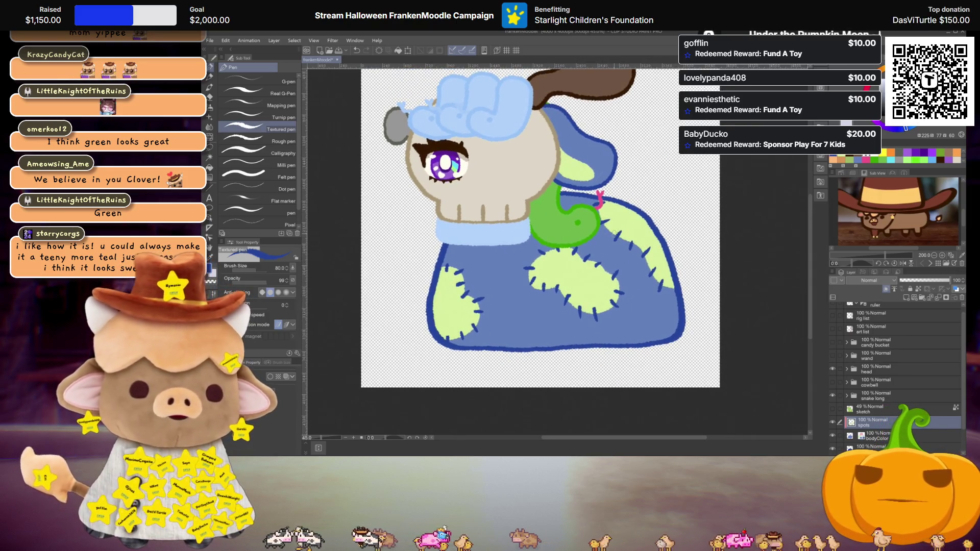
scroll(611, 234, up, 1)
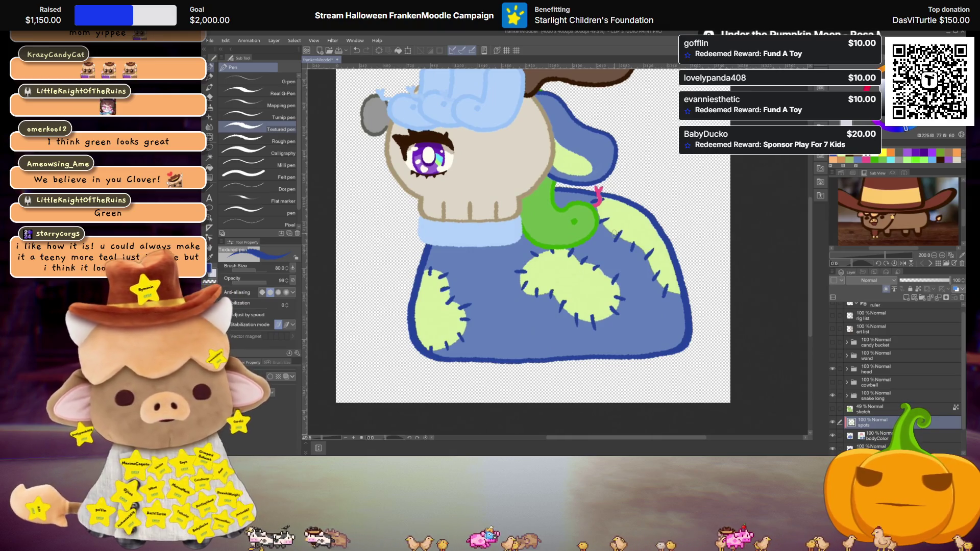
scroll(566, 227, down, 1)
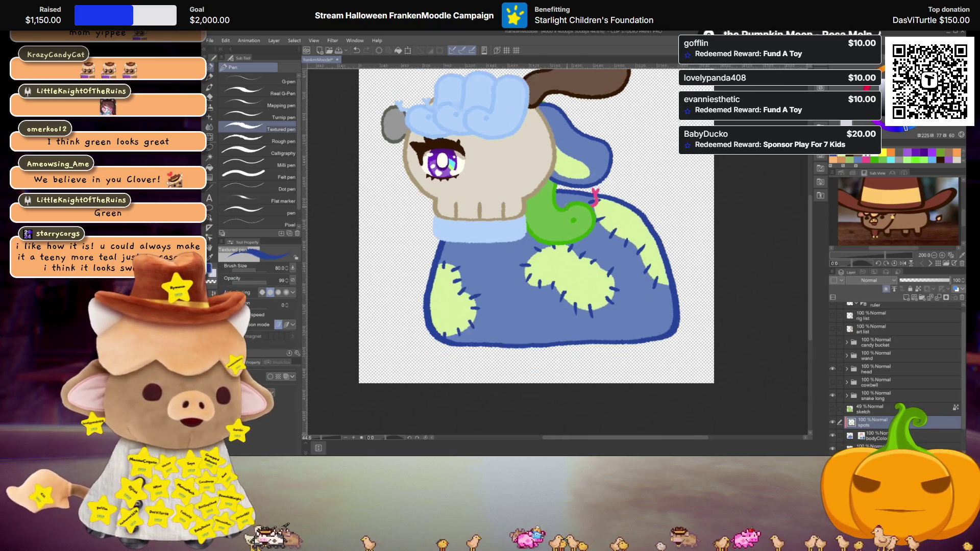
scroll(566, 237, up, 2)
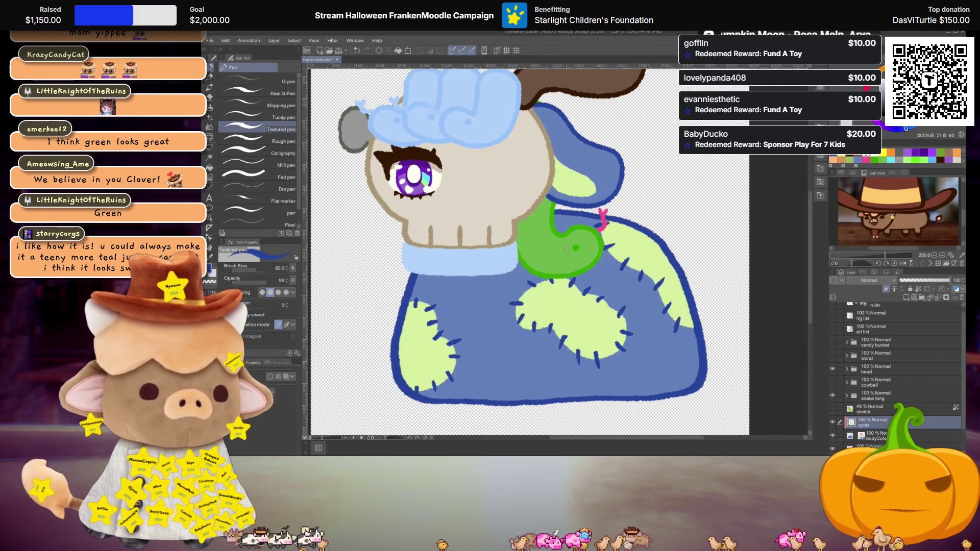
scroll(566, 248, down, 1)
scroll(605, 267, up, 1)
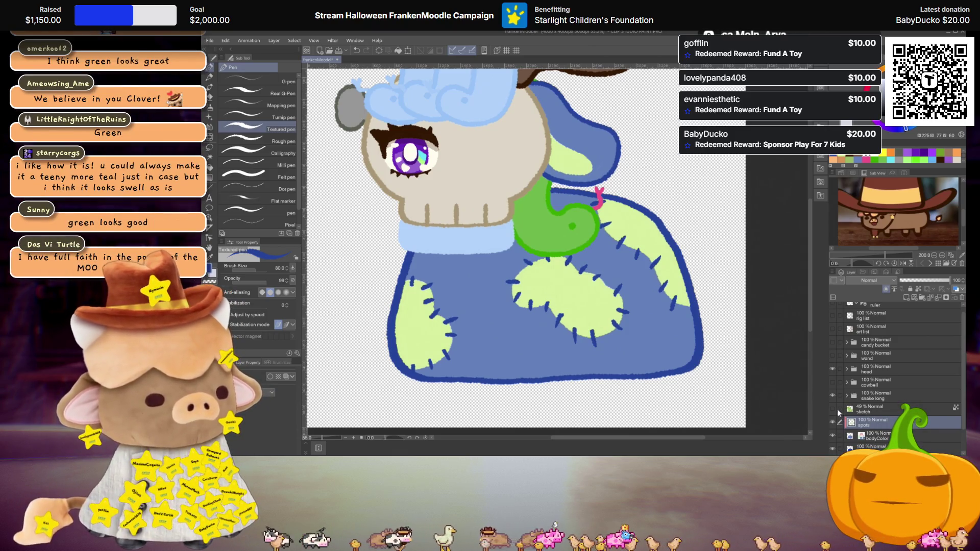
click(832, 409)
Add a new layer for the leg and move it beneath the sketch layer
scroll(525, 245, down, 1)
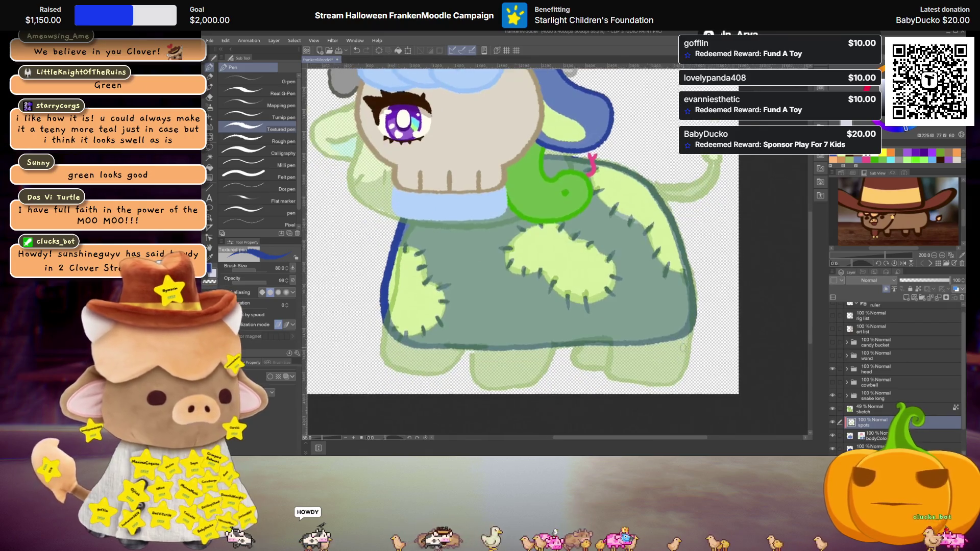
scroll(505, 329, up, 1)
scroll(885, 412, down, 2)
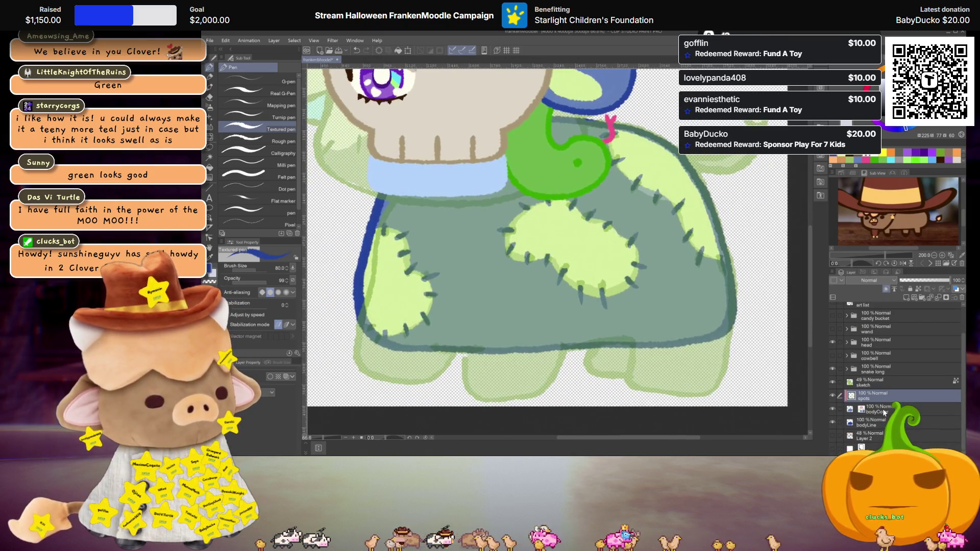
click(908, 297)
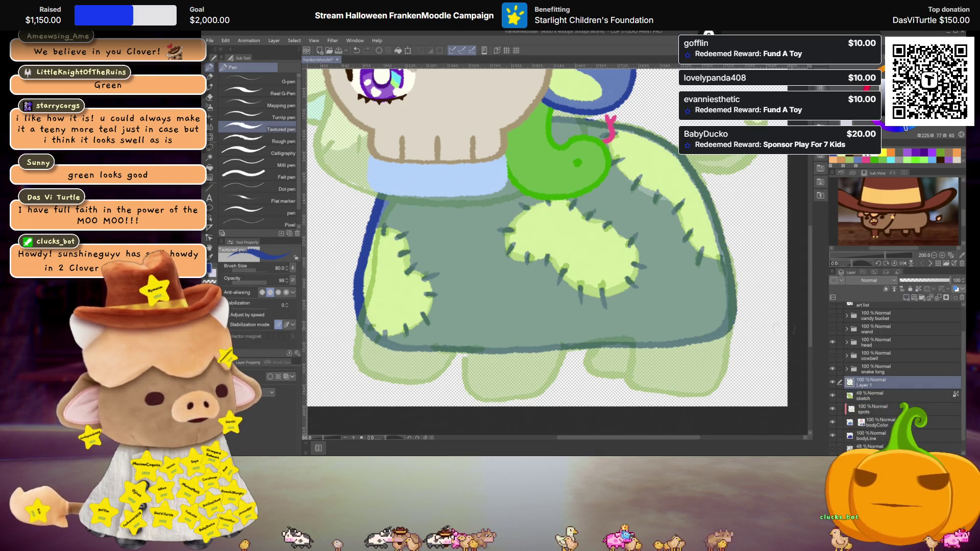
scroll(545, 235, down, 1)
drag(873, 381, 874, 402)
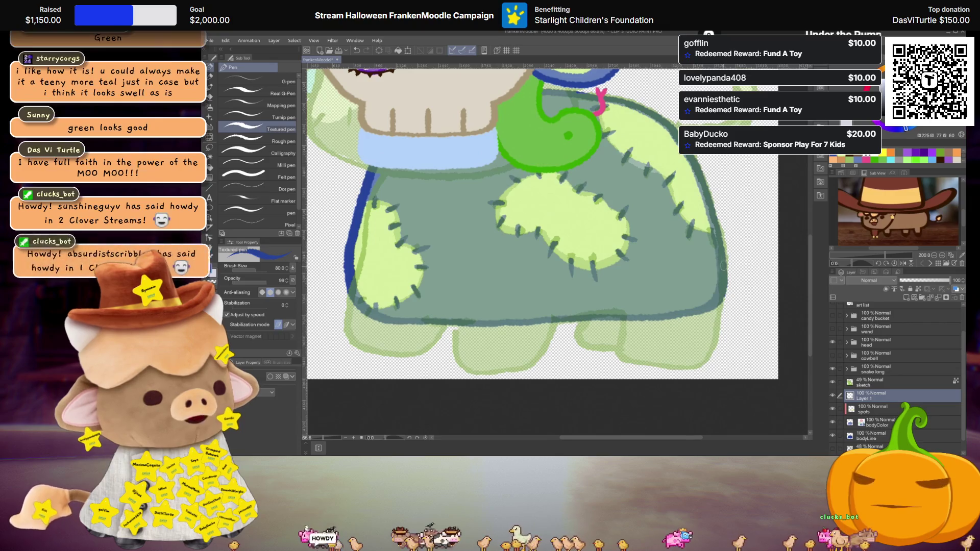
Outline a leg at the blanket's lower right and fill it with dark teal
drag(722, 304, 721, 333)
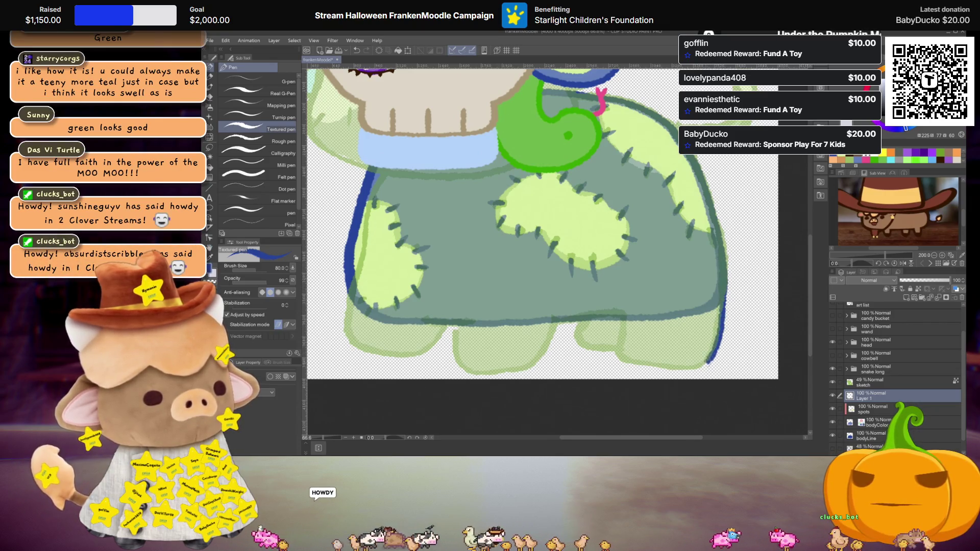
drag(669, 371, 618, 361)
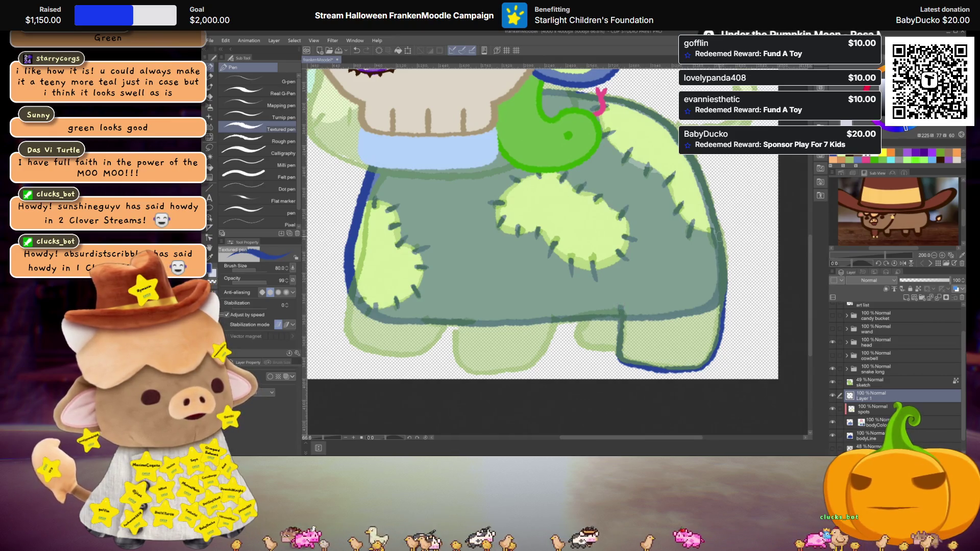
key(ctrl+z)
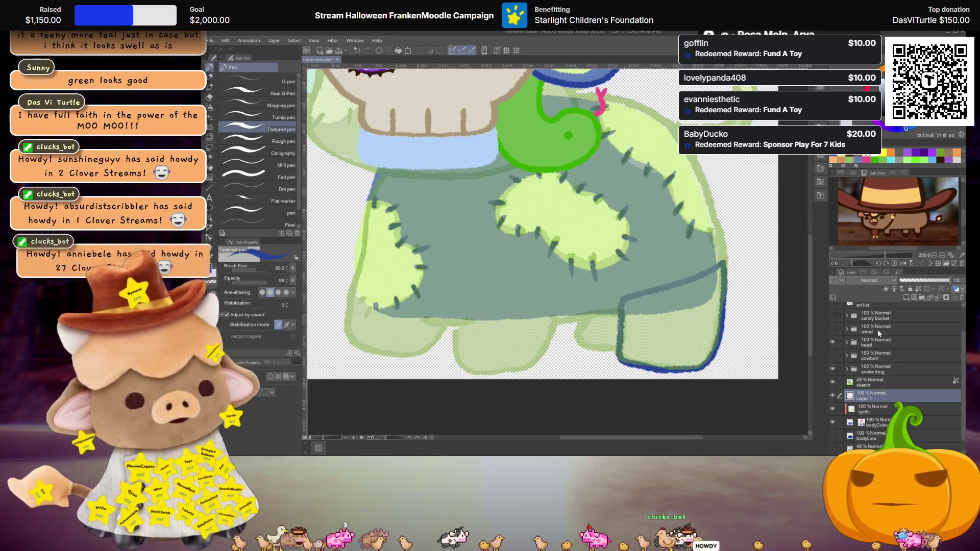
key(g)
key(g)
click(696, 331)
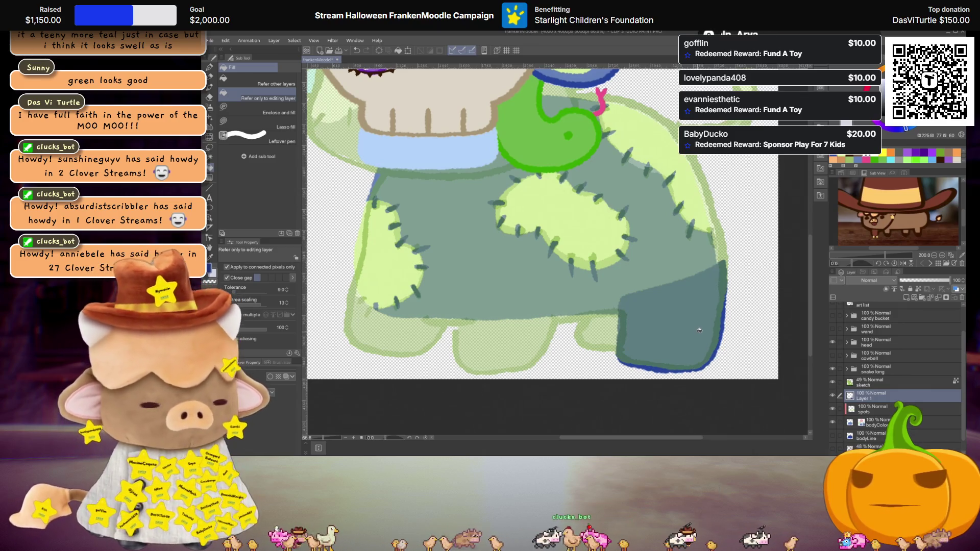
Duplicate the leg layer and tint it with Layer Color sampled from the blanket's blue
key(ctrl+shift+n)
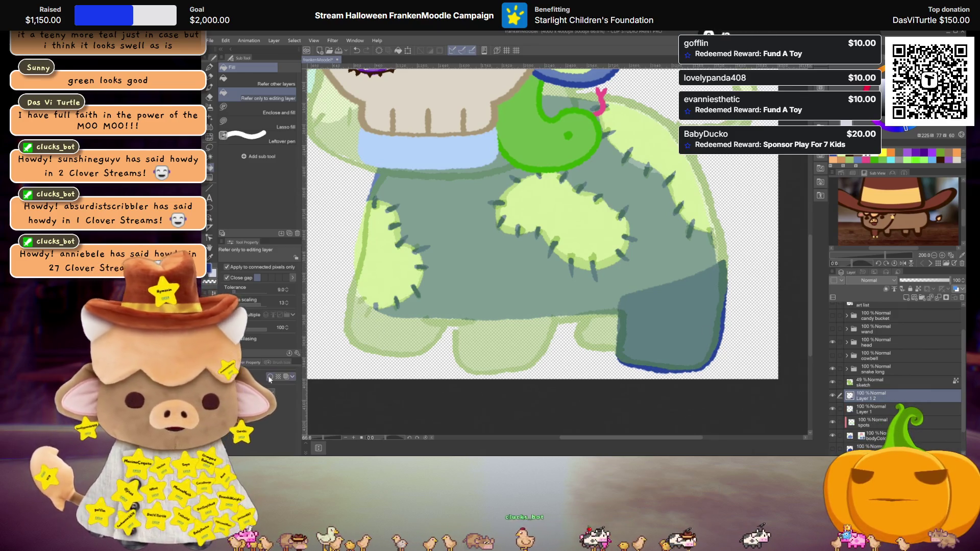
click(285, 377)
click(276, 387)
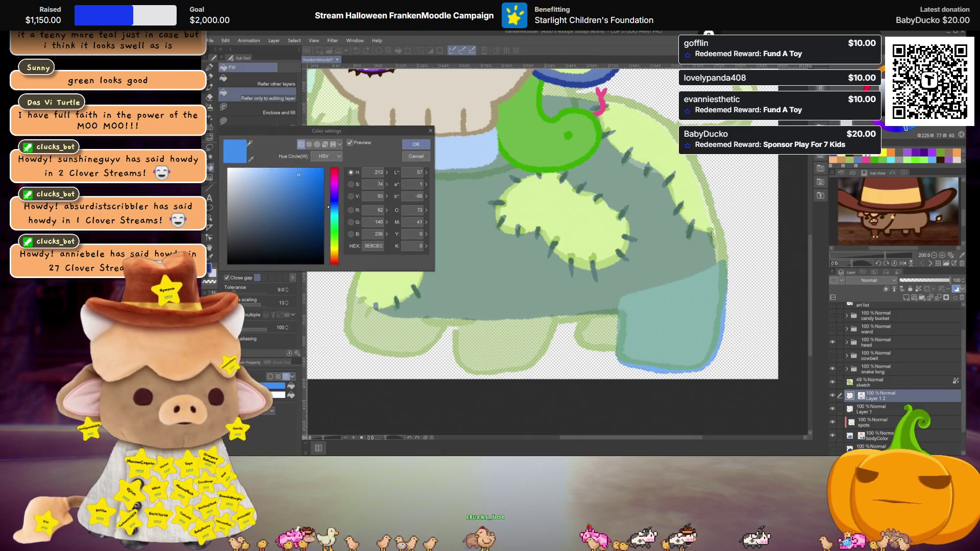
click(250, 162)
click(587, 78)
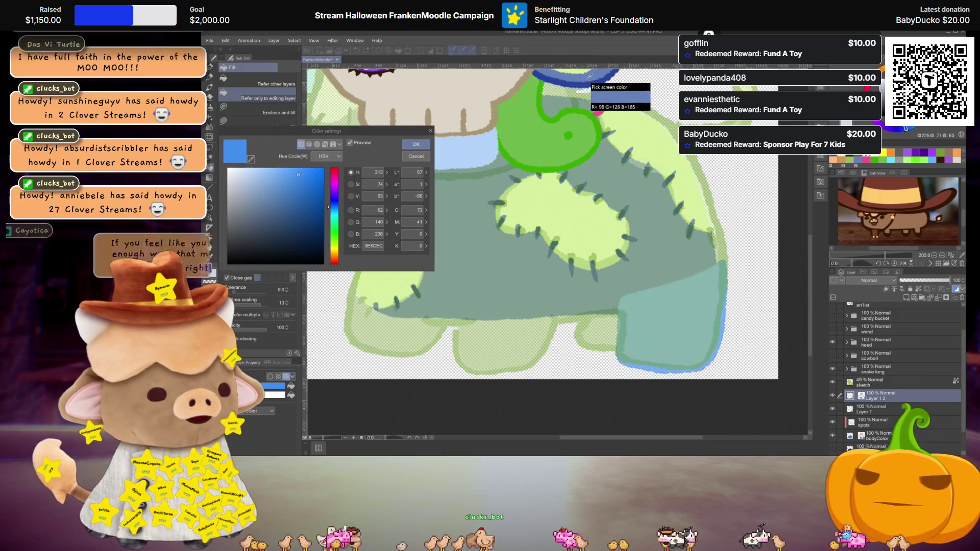
click(416, 144)
click(278, 395)
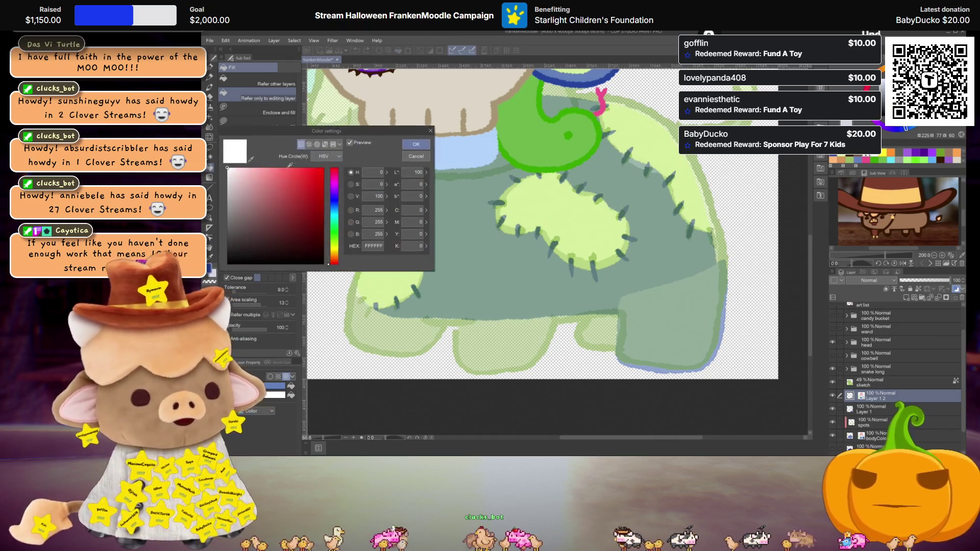
click(250, 159)
click(722, 317)
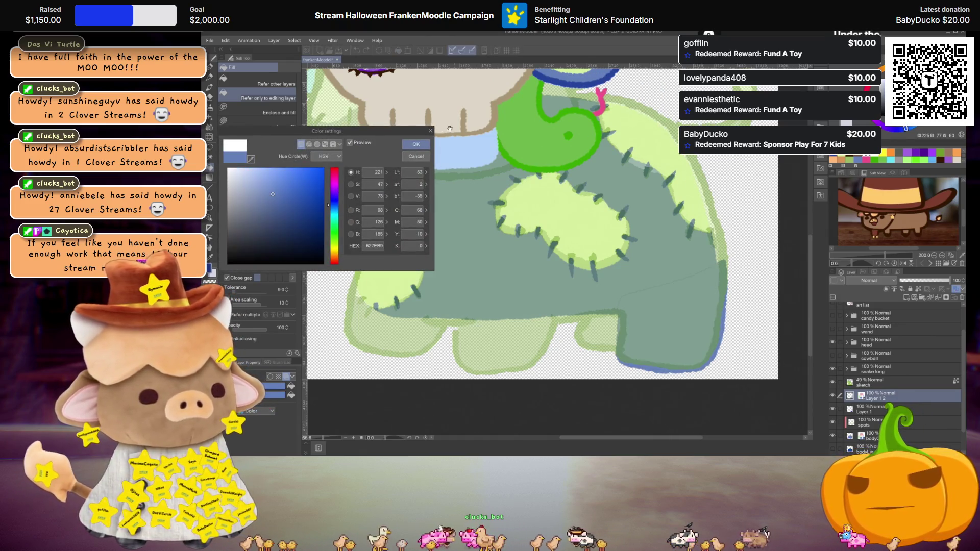
key(Return)
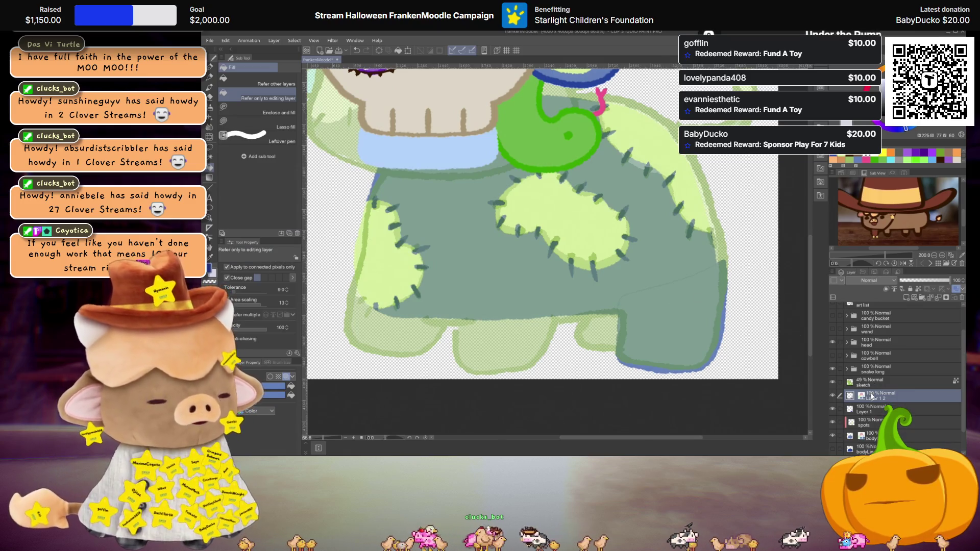
Shrink the leg copy slightly around its centre and hide the sketch layer
key(ctrl+t)
drag(728, 316, 720, 314)
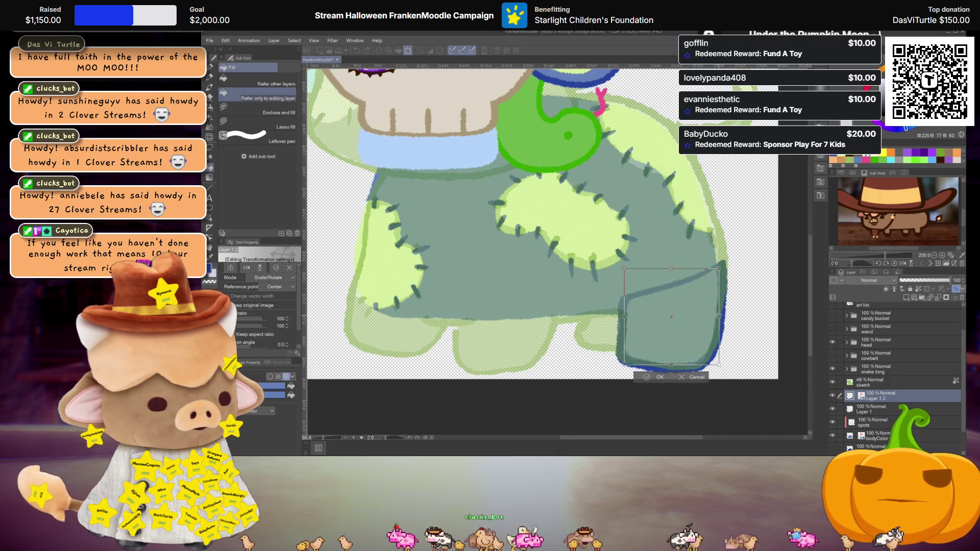
key(Return)
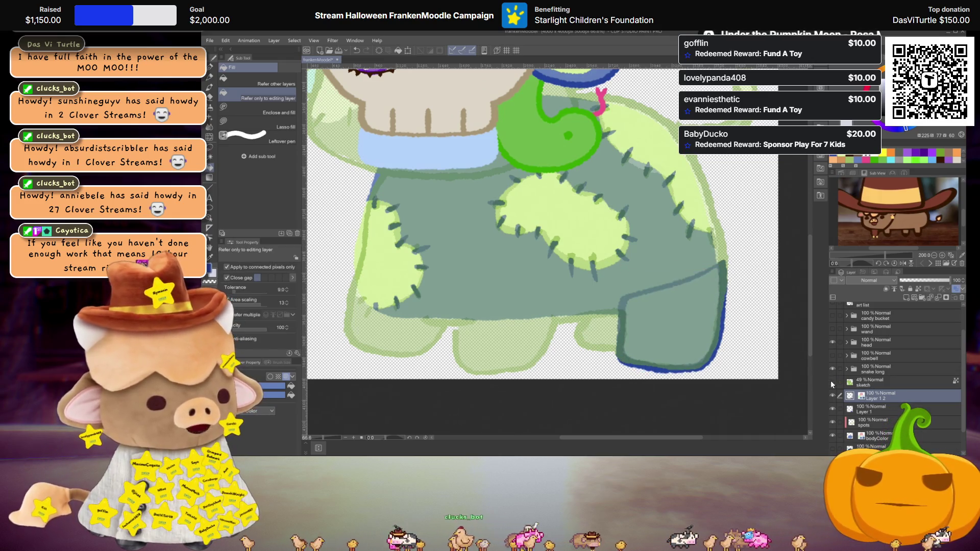
click(831, 382)
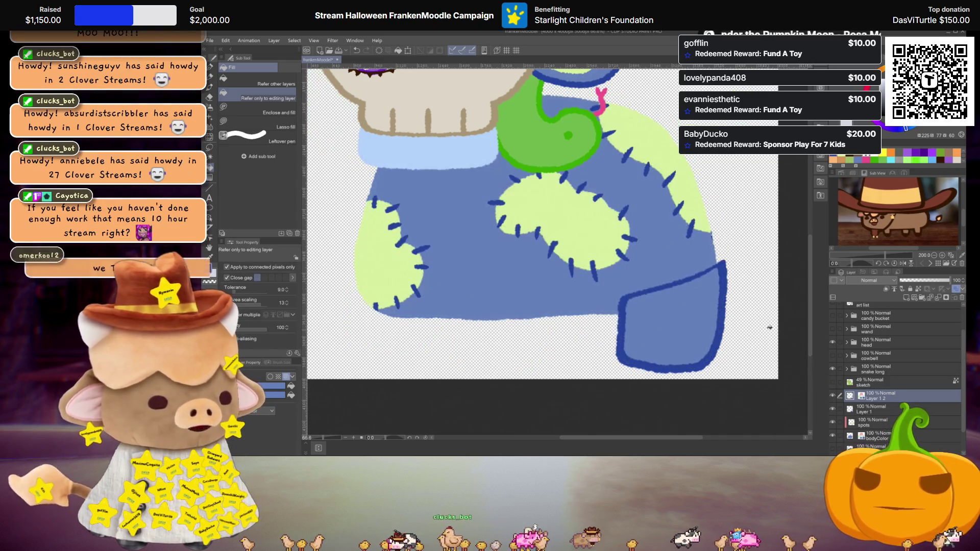
Show the dark blue body outline again and rename the leg layer to legC
click(834, 449)
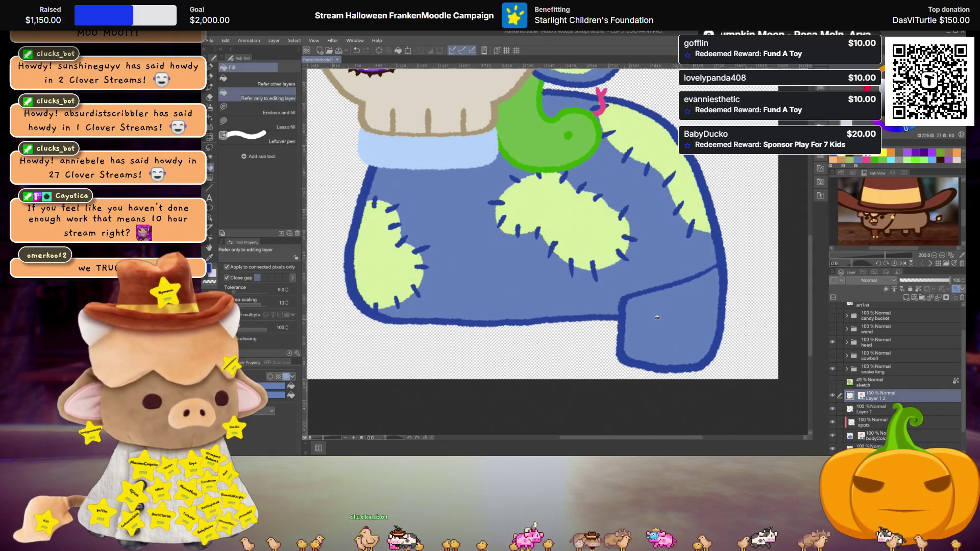
key(j)
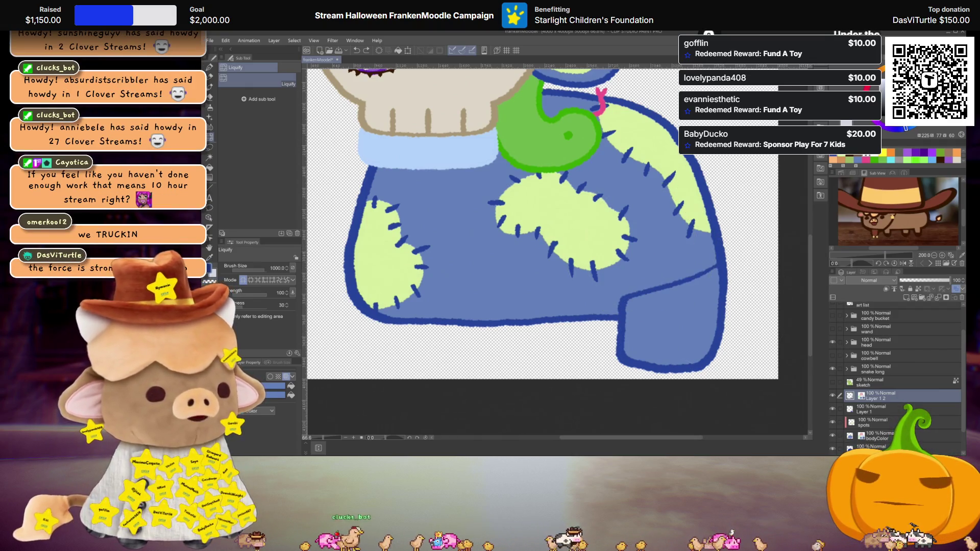
click(880, 409)
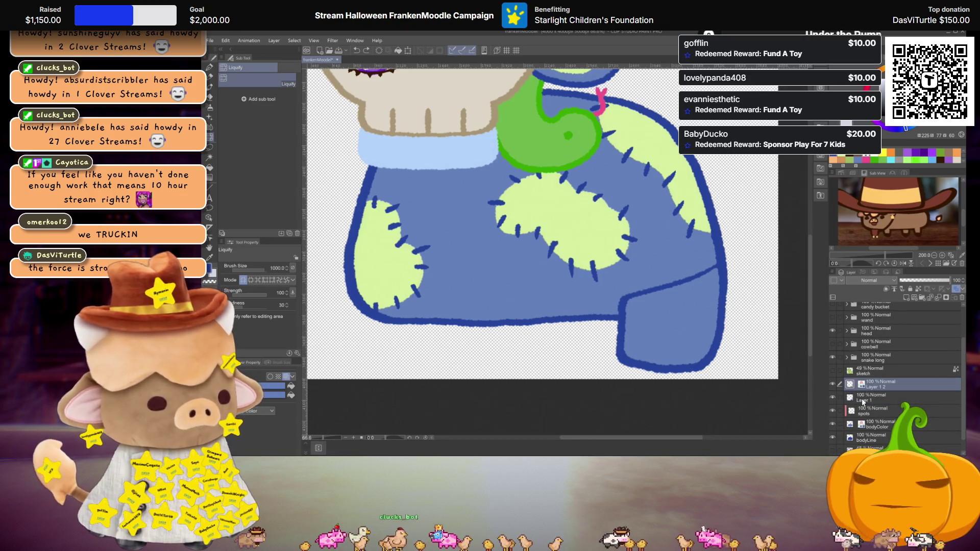
double_click(861, 398)
text(legL)
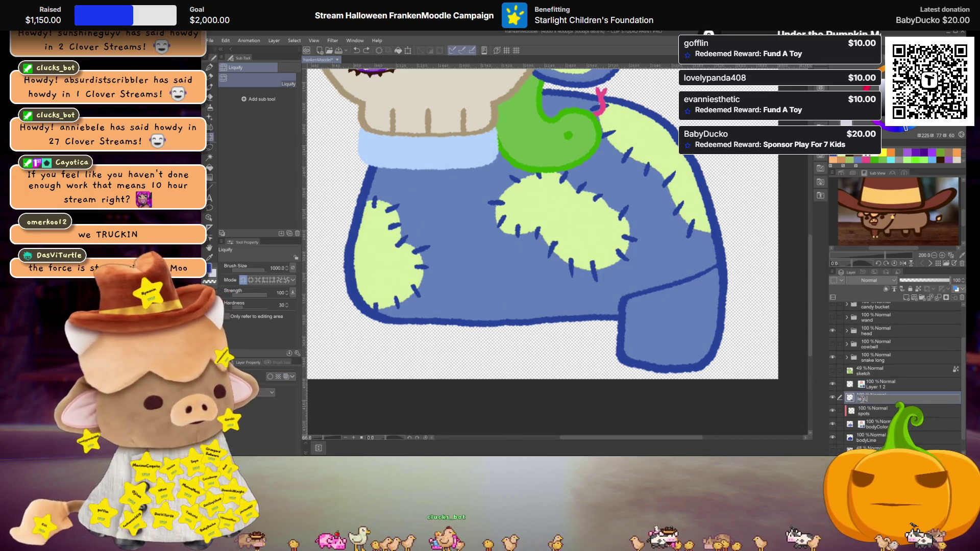
click(886, 385)
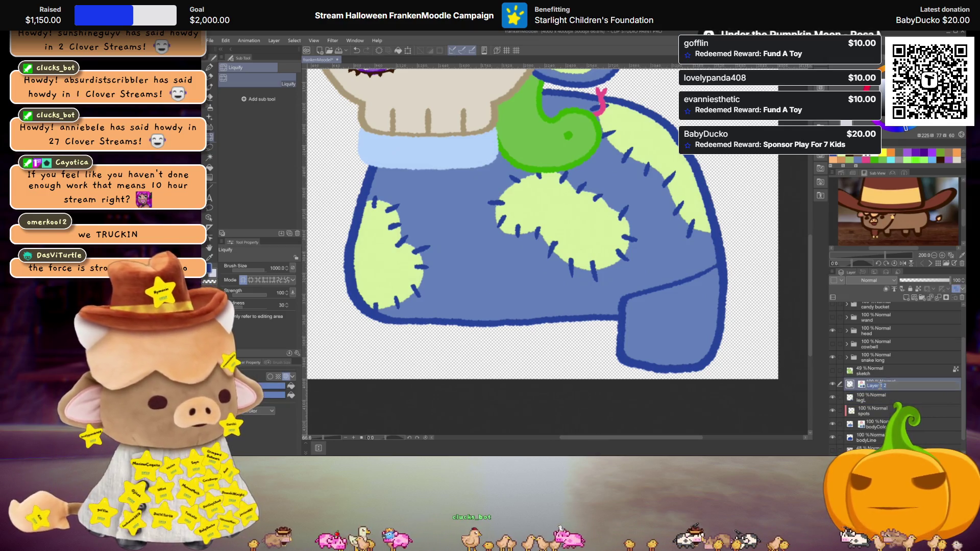
Move legL below bodyLine and start dragging legC downward
text(legC)
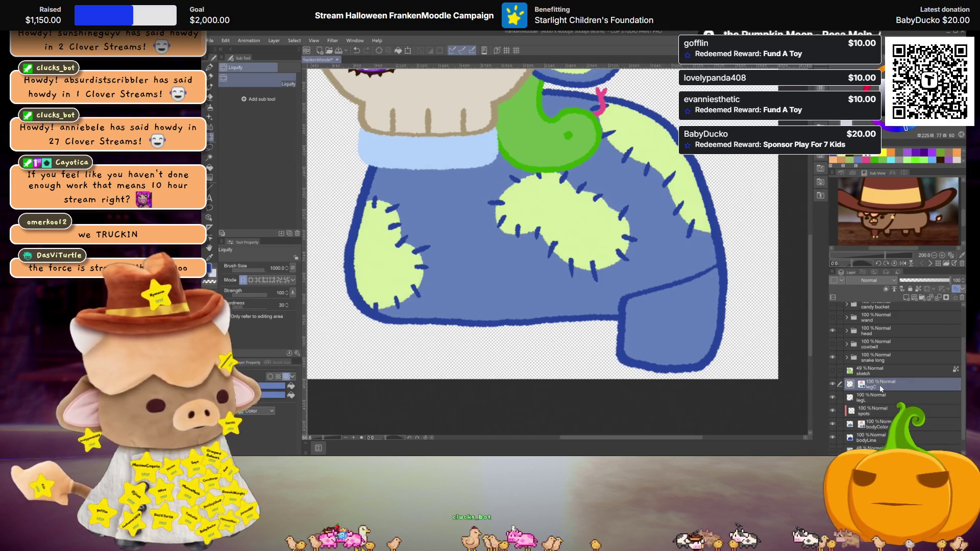
drag(877, 398, 875, 437)
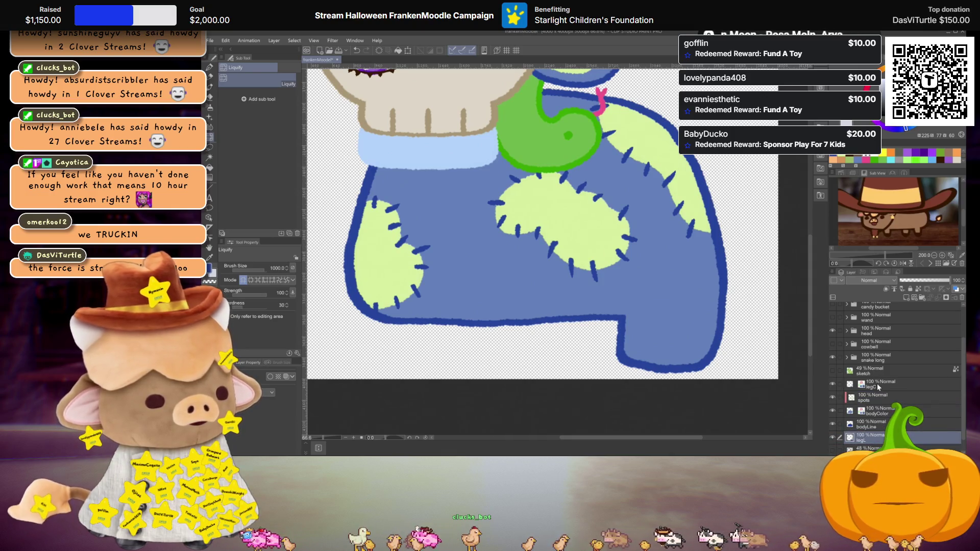
drag(877, 389, 880, 414)
Toggle the green sketch on and off to compare it against the blue body and leg
scroll(666, 298, down, 5)
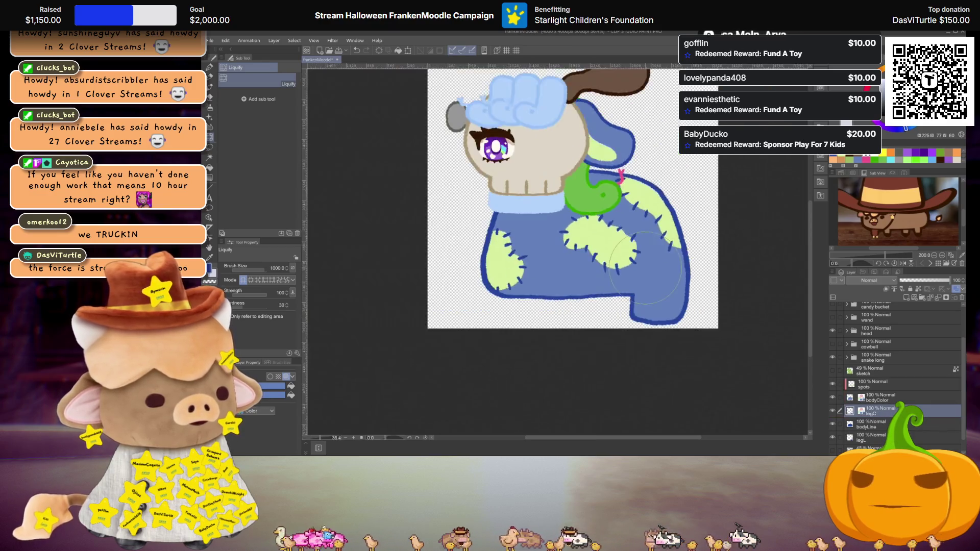
scroll(665, 298, up, 2)
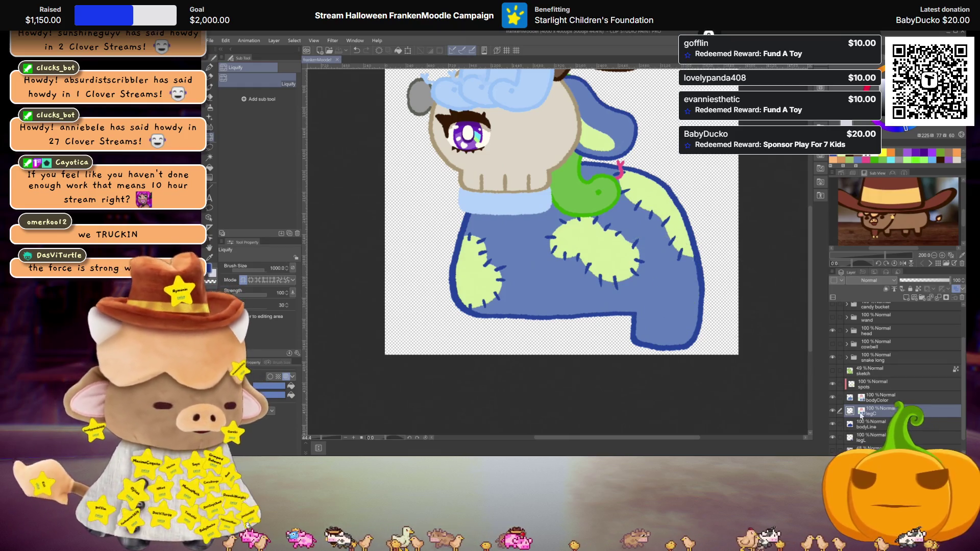
click(833, 370)
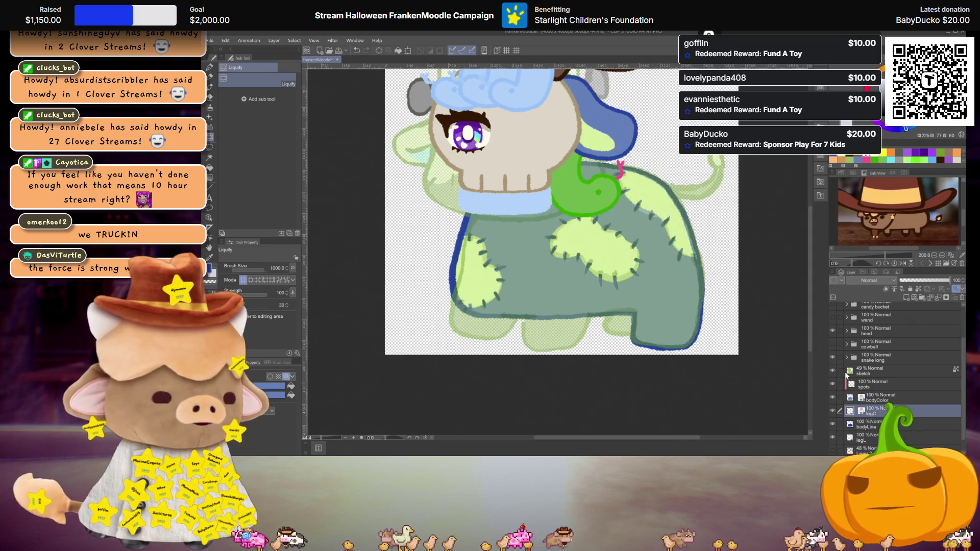
scroll(605, 321, up, 2)
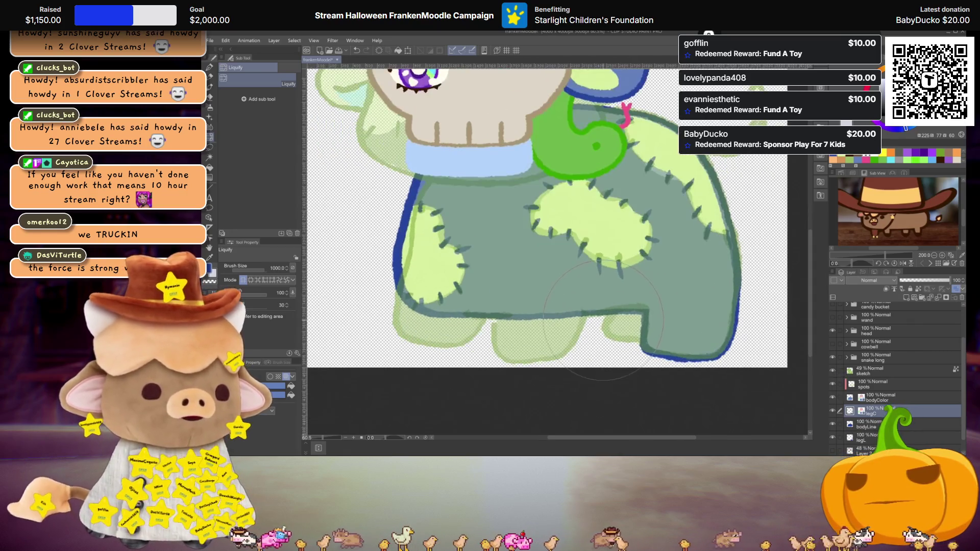
click(832, 370)
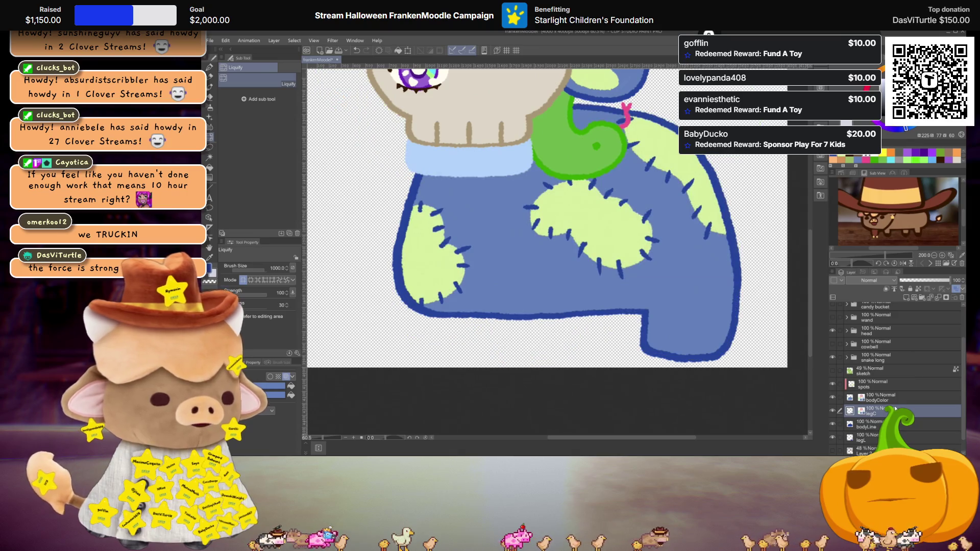
click(832, 370)
scroll(601, 329, down, 2)
drag(601, 329, 604, 332)
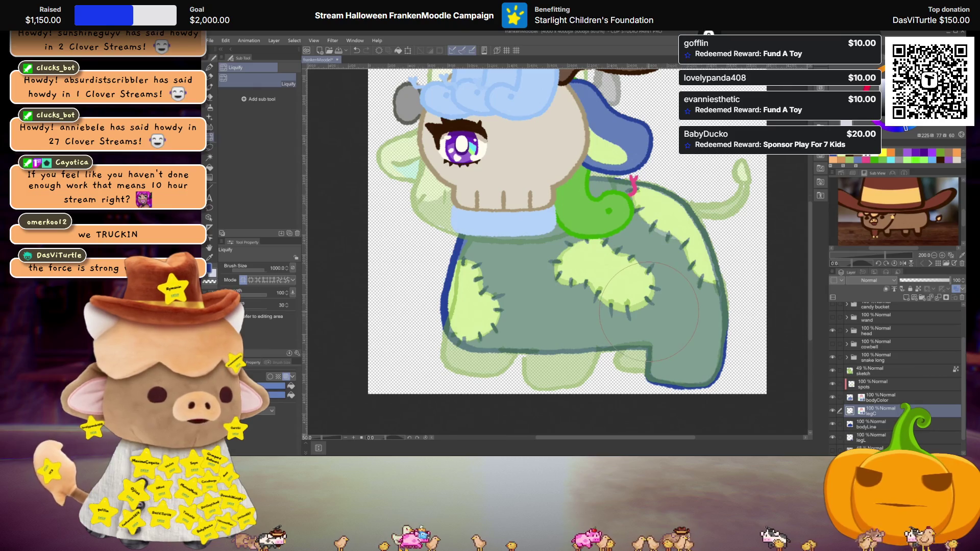
scroll(646, 316, down, 1)
click(833, 370)
scroll(608, 326, down, 2)
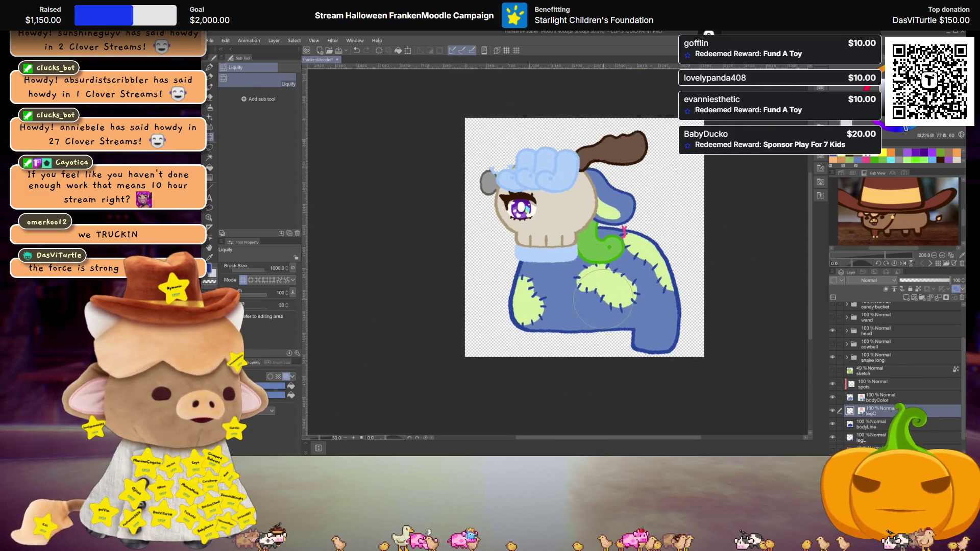
scroll(608, 327, up, 2)
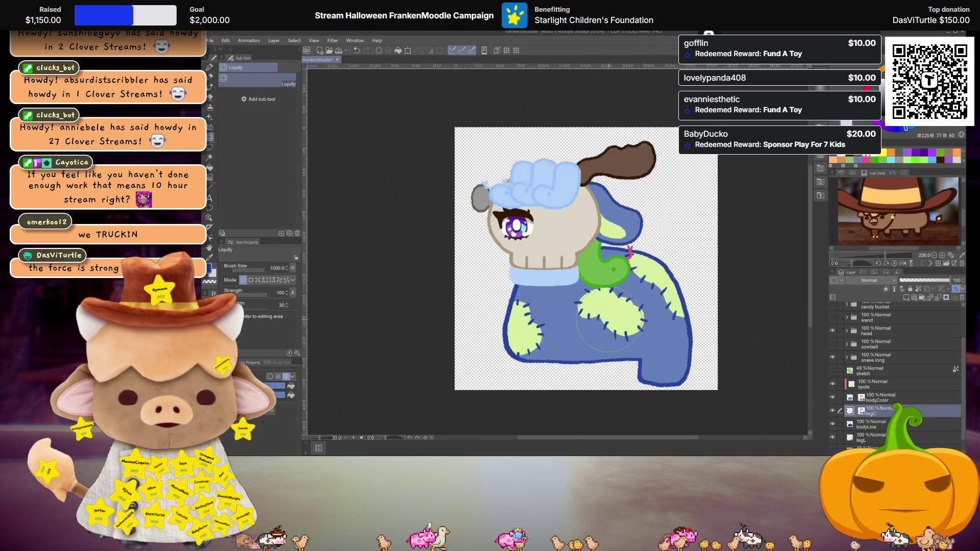
click(833, 371)
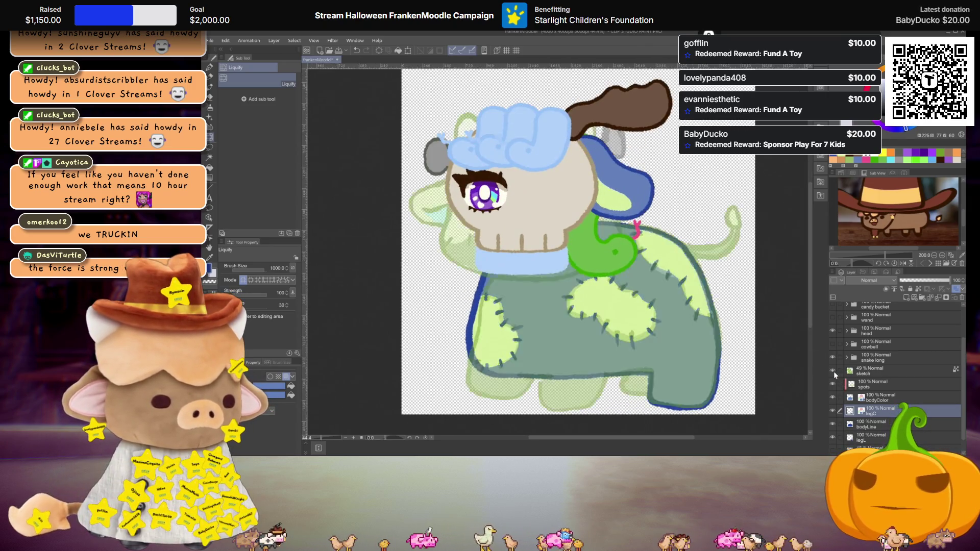
Select the bodyColor and bodyLine layers together and leave the sketch hidden
click(878, 398)
ctrl+click(879, 424)
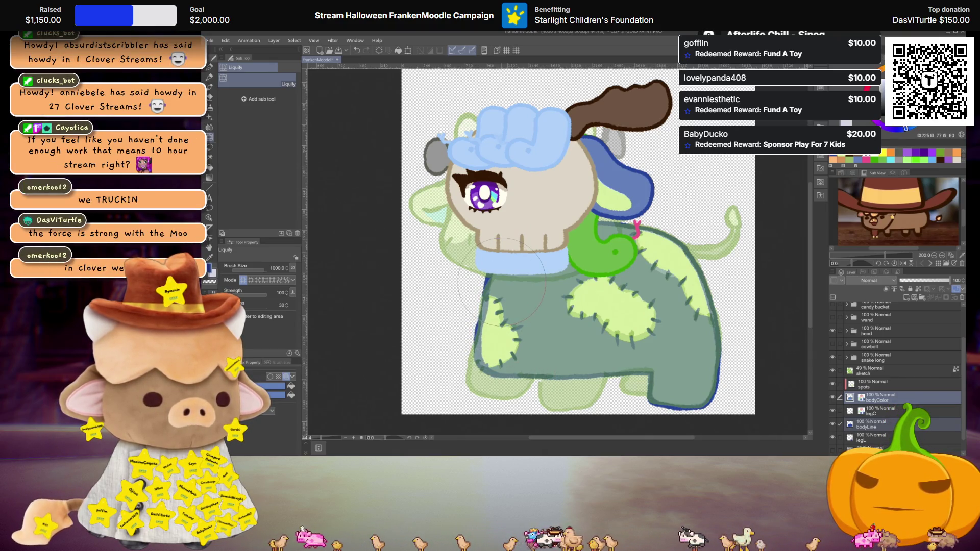
click(833, 369)
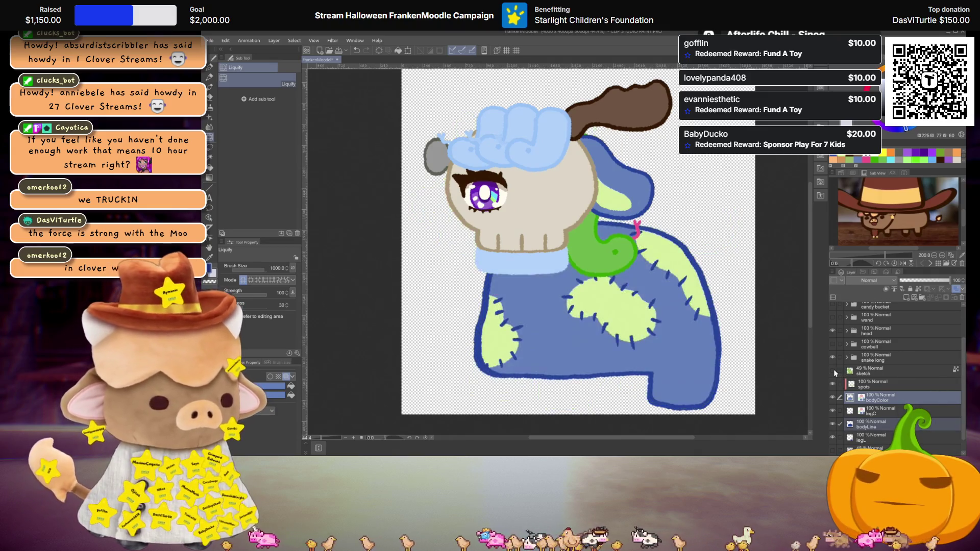
click(834, 369)
click(834, 369)
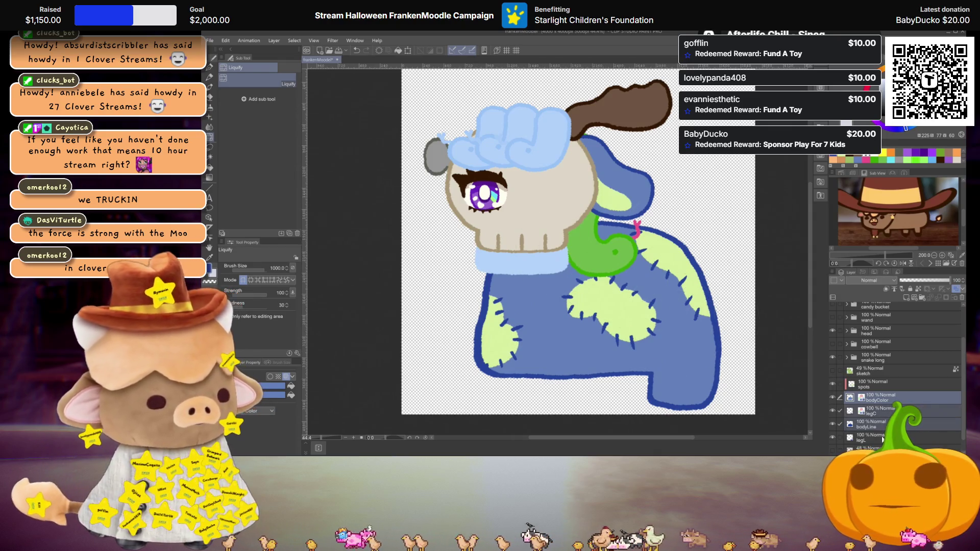
Try squashing the body vertically from the top, then restore full height and apply
key(ctrl+t)
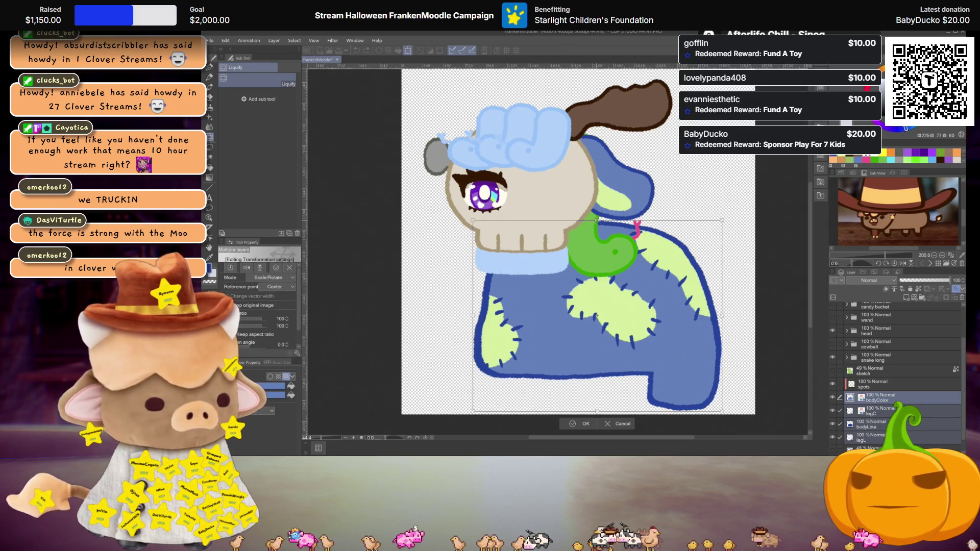
drag(596, 221, 596, 233)
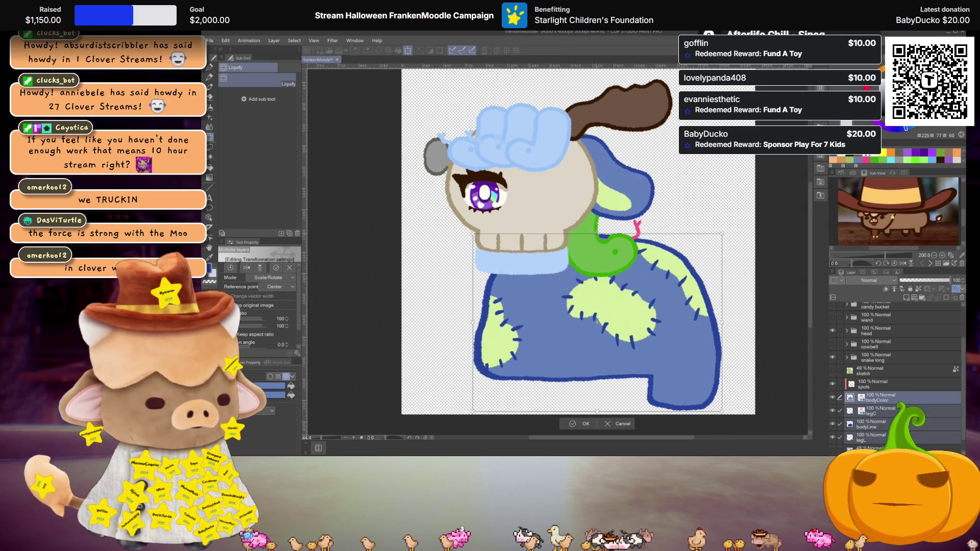
key(ctrl+z)
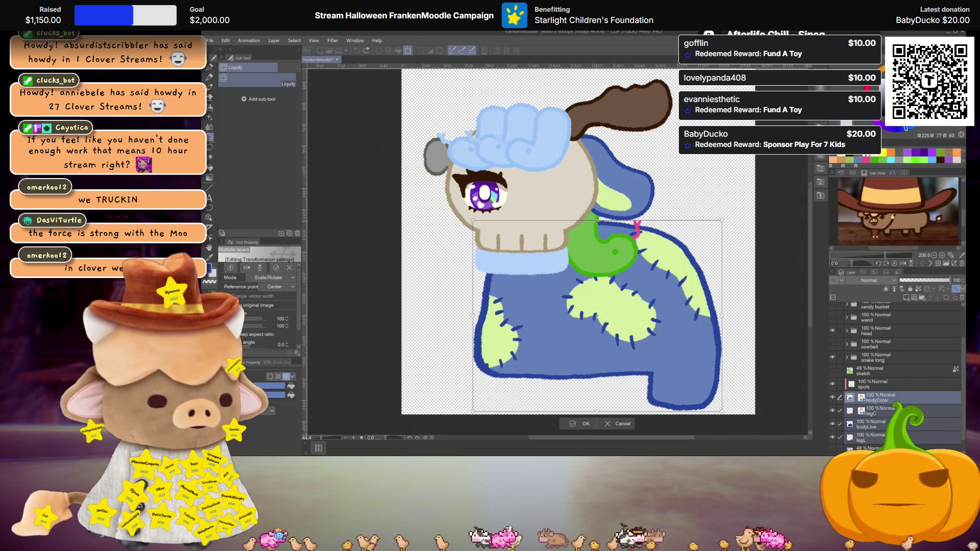
drag(596, 220, 596, 231)
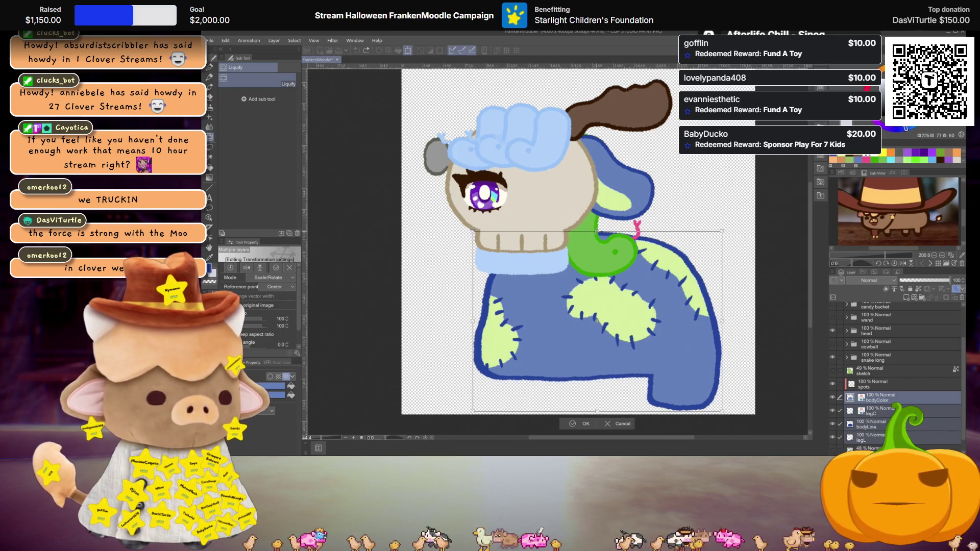
drag(596, 228, 597, 240)
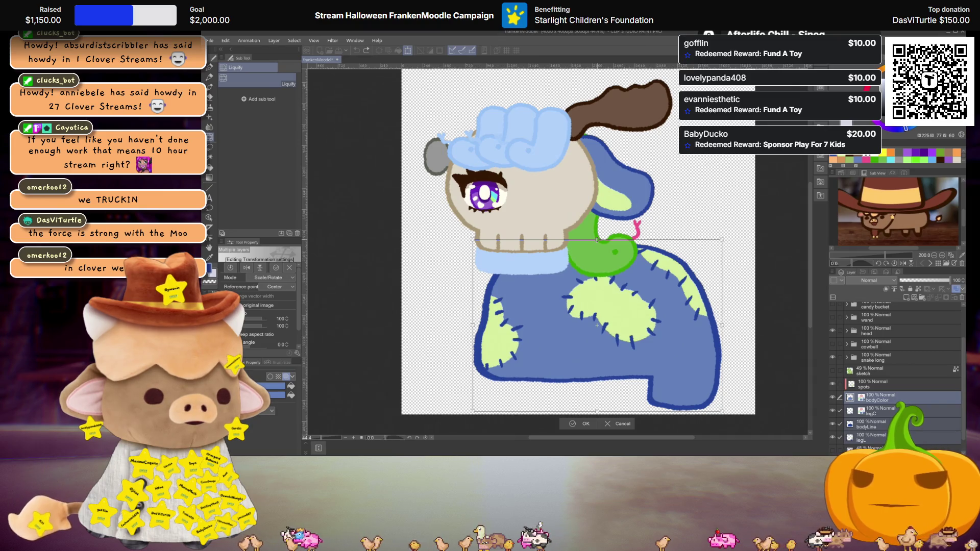
mouse_move(597, 240)
mouse_down()
mouse_move(603, 221)
mouse_move(609, 240)
mouse_up()
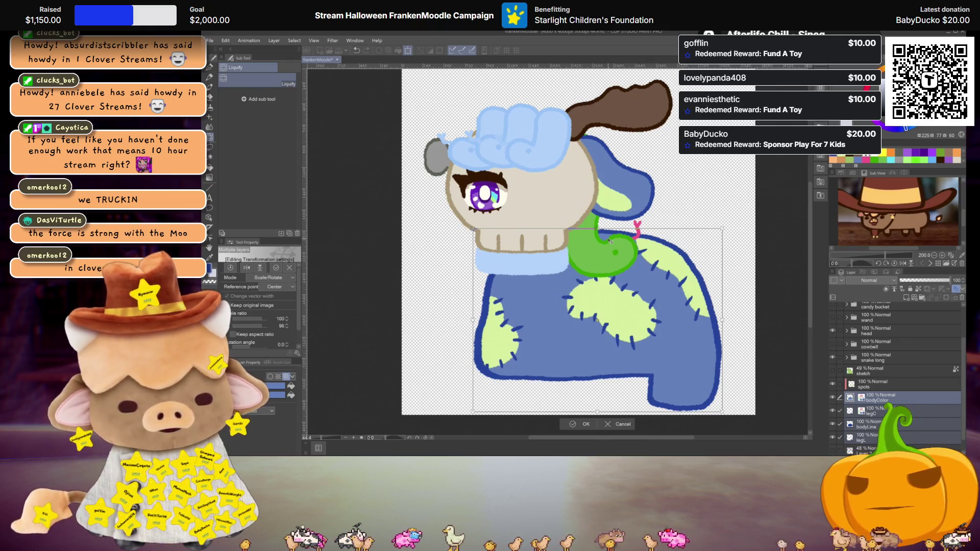
key(Return)
scroll(618, 247, down, 2)
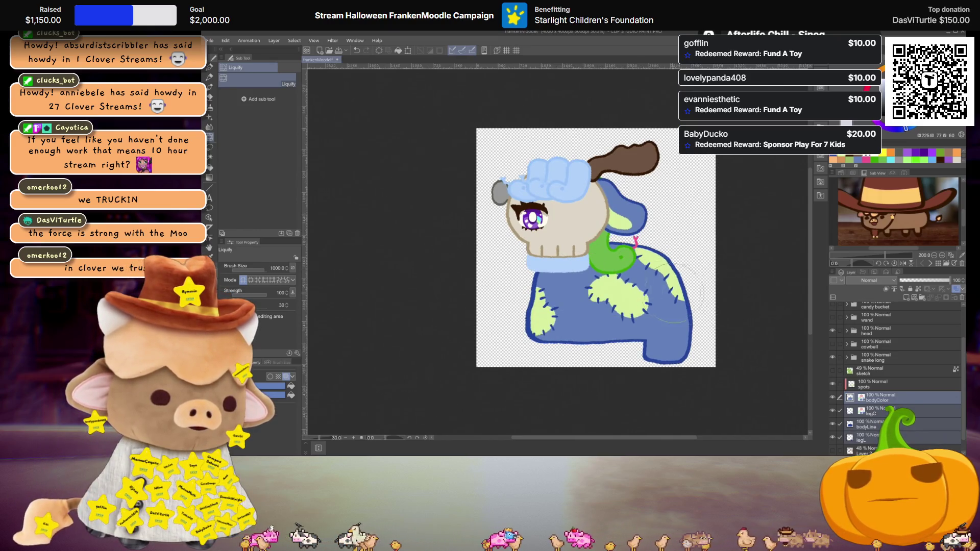
scroll(668, 293, up, 1)
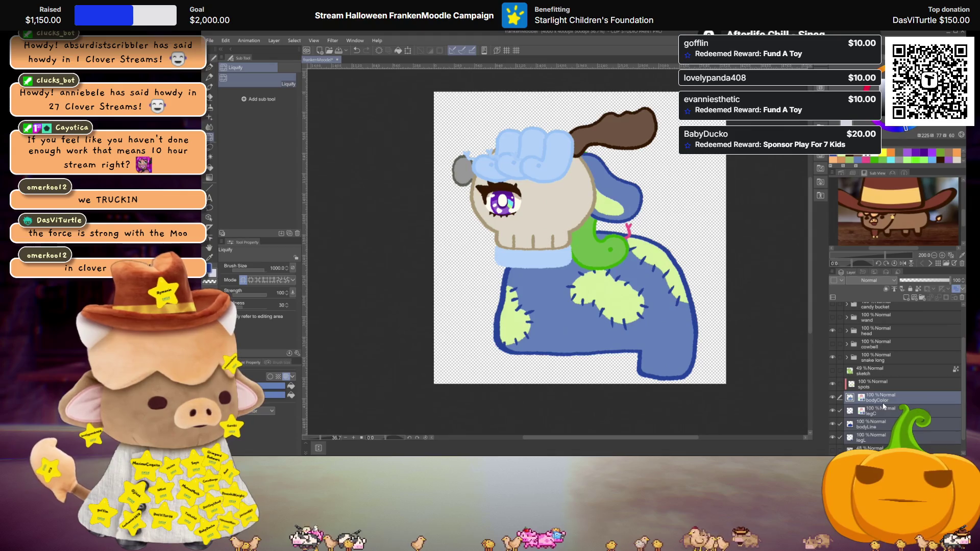
Select only the body layers and reduce their height to 98%
click(878, 423)
key(ctrl+t)
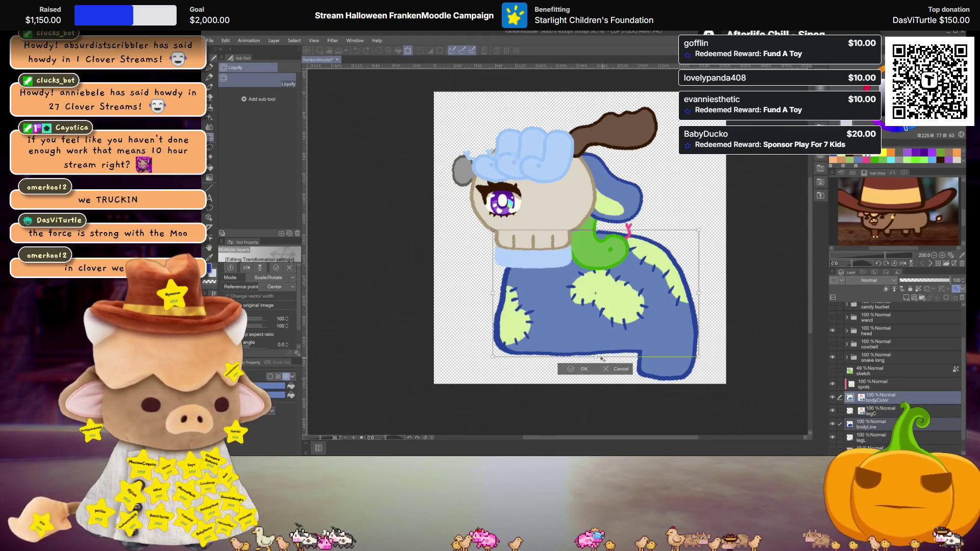
drag(595, 351, 595, 353)
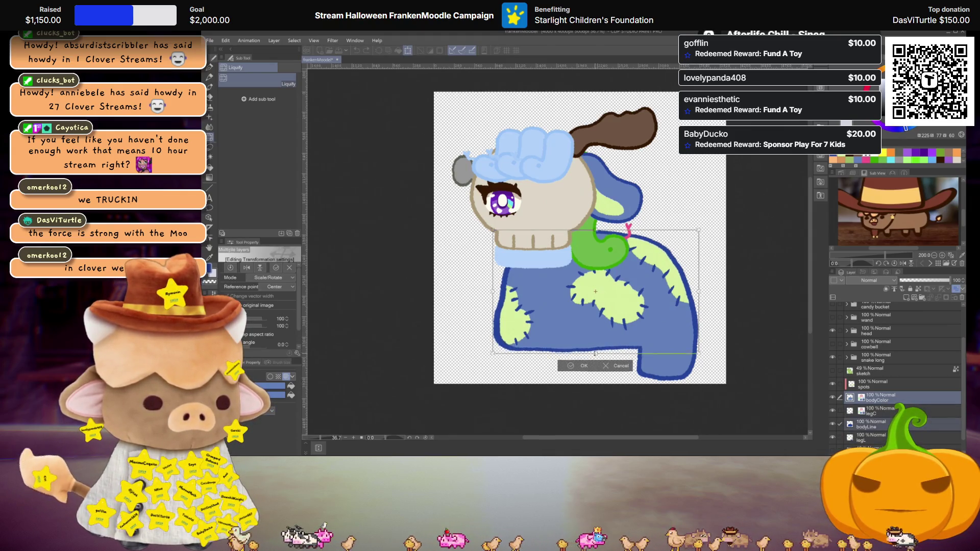
key(Return)
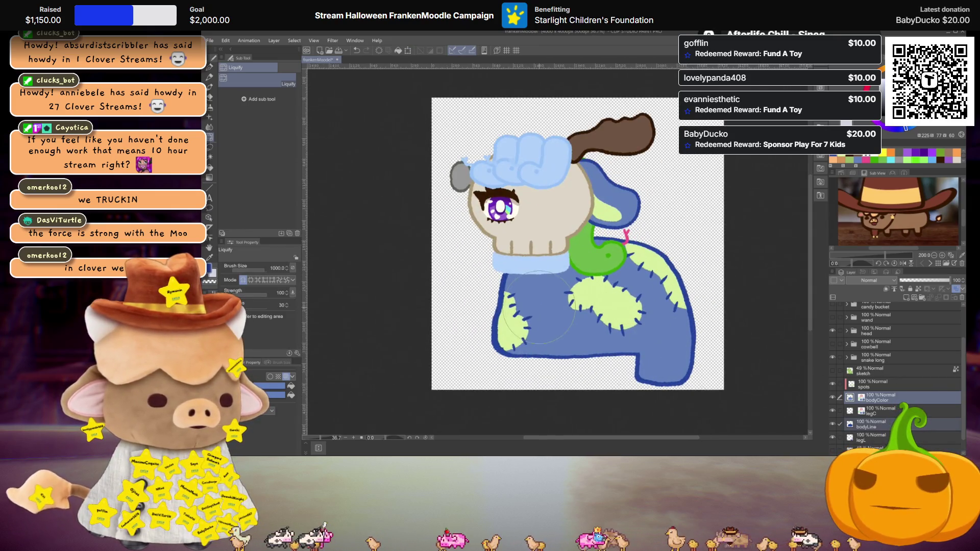
scroll(566, 339, up, 2)
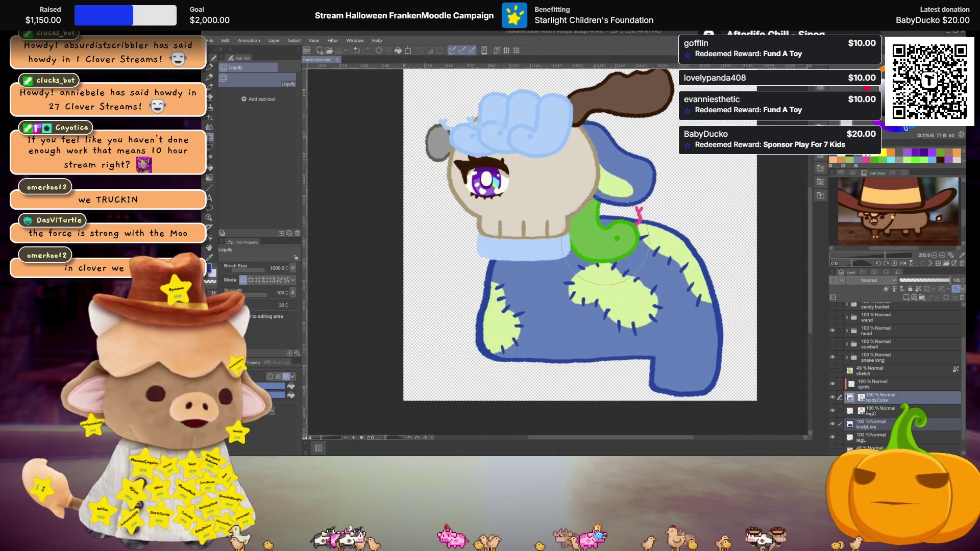
scroll(543, 305, down, 2)
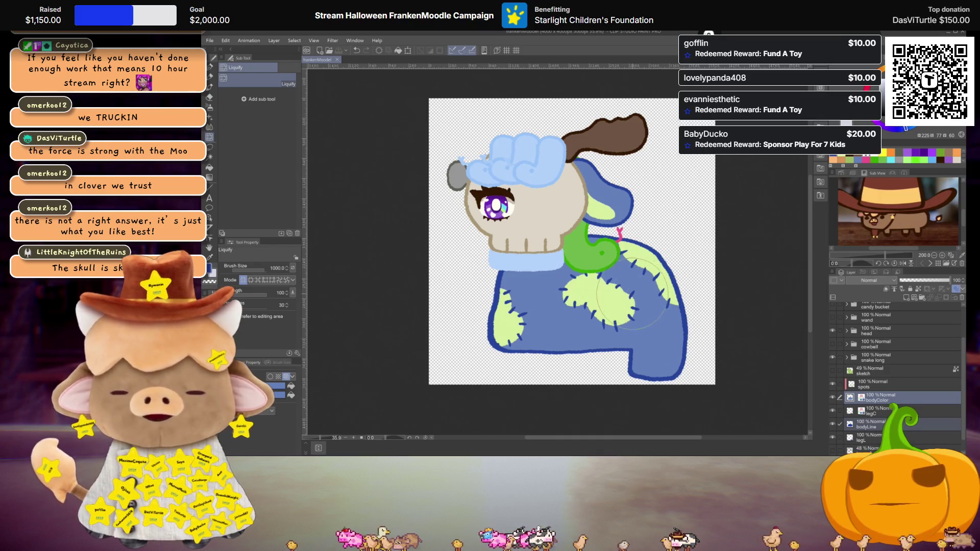
scroll(556, 218, up, 1)
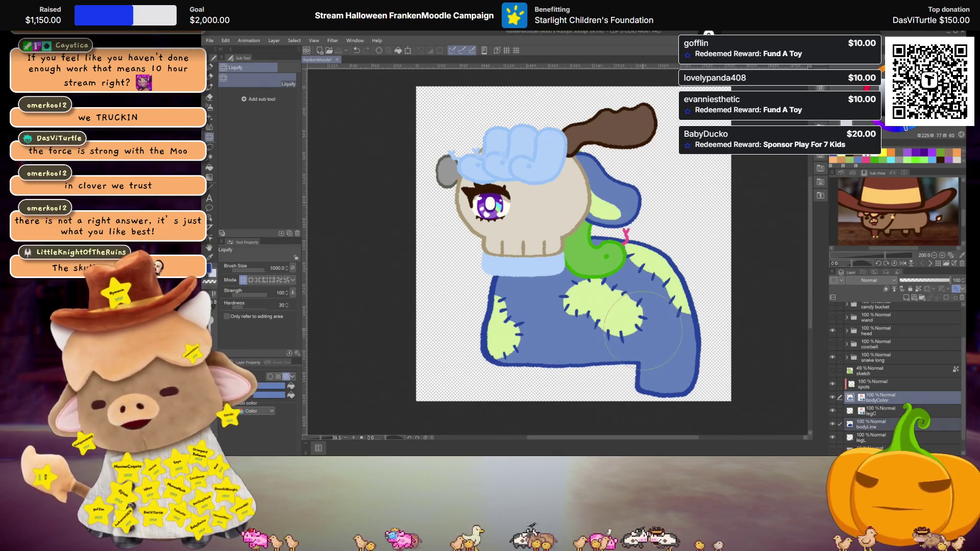
Select the bodyColor, leg, line and spots layers, try a 75% shrink, then cancel it
click(881, 405)
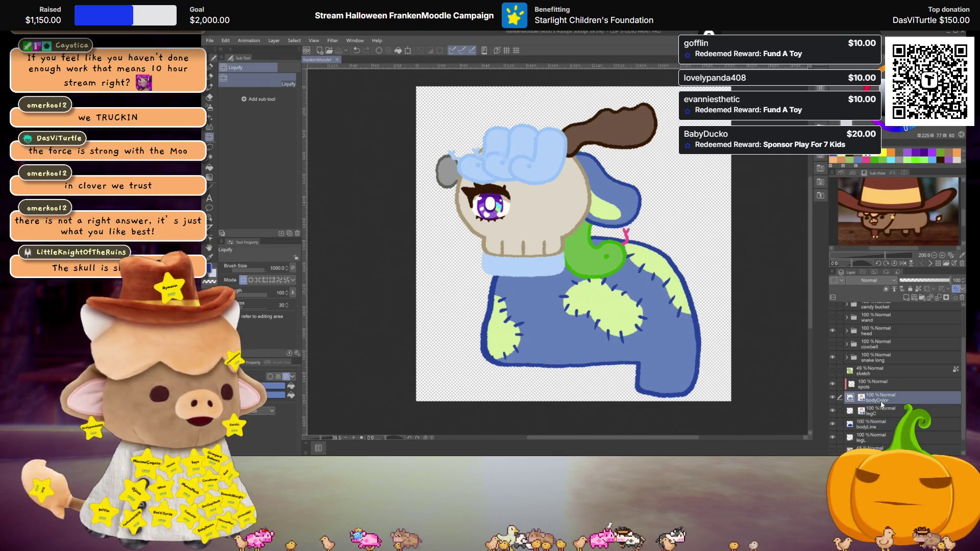
scroll(869, 431, down, 1)
shift+click(870, 430)
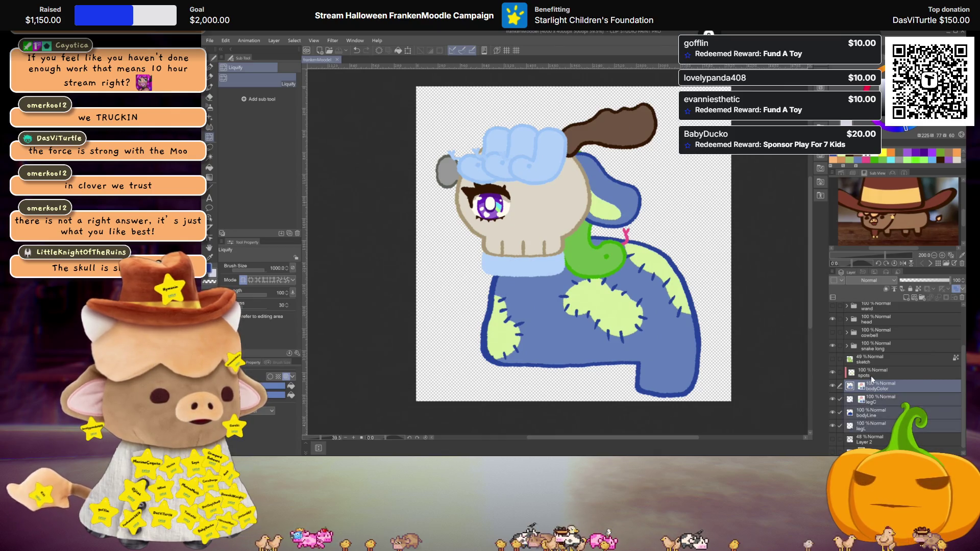
ctrl+click(871, 378)
key(ctrl+t)
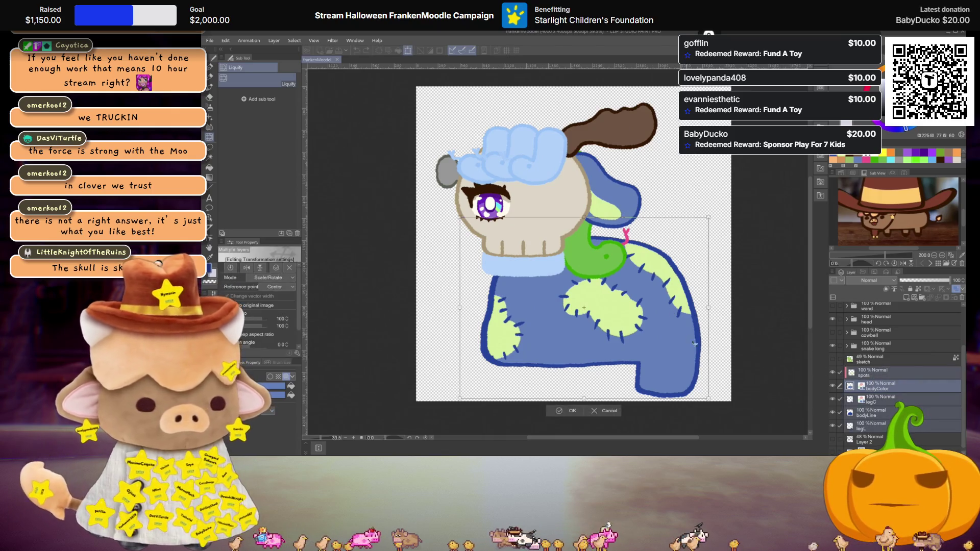
mouse_move(712, 307)
mouse_down()
mouse_move(643, 321)
mouse_move(685, 308)
mouse_up()
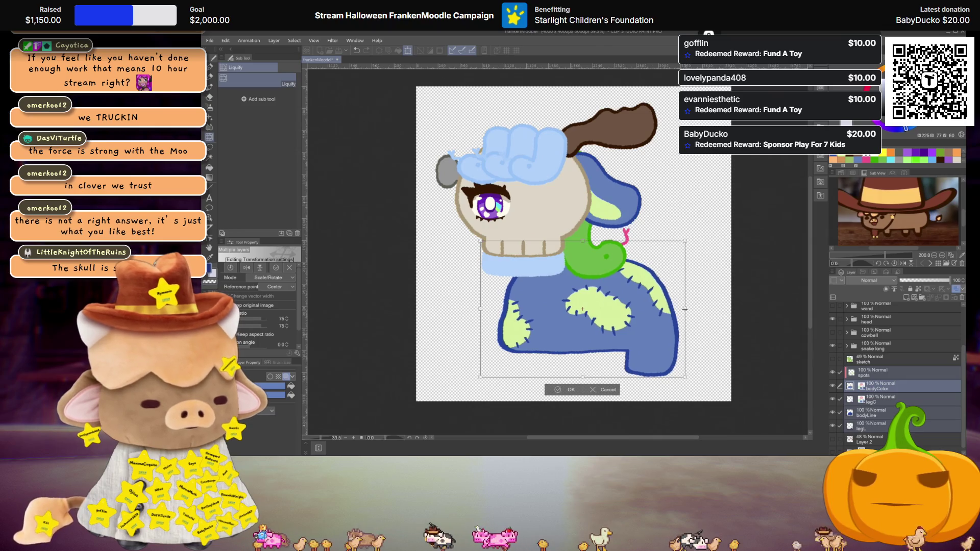
key(ctrl+z)
key(ctrl+z)
key(ctrl+z)
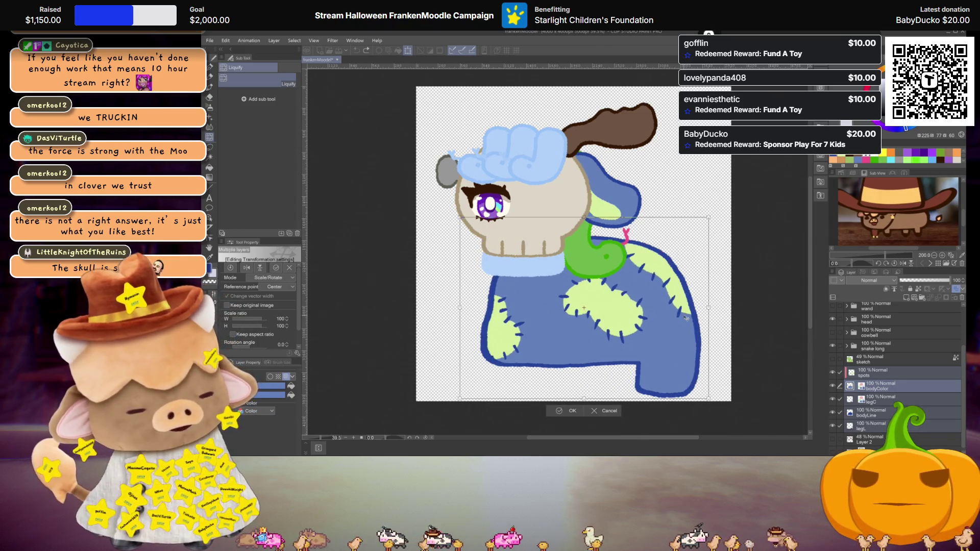
key(Escape)
scroll(686, 318, down, 1)
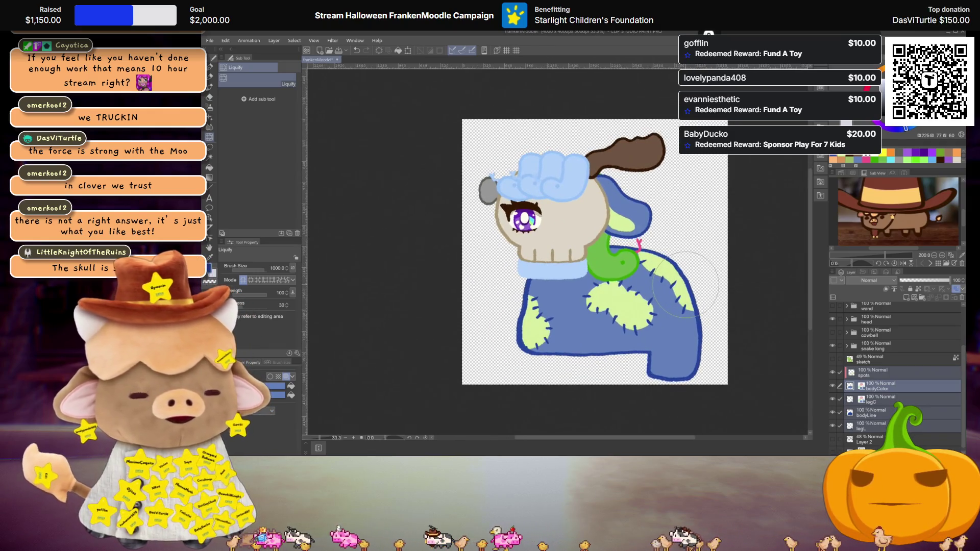
scroll(664, 285, up, 2)
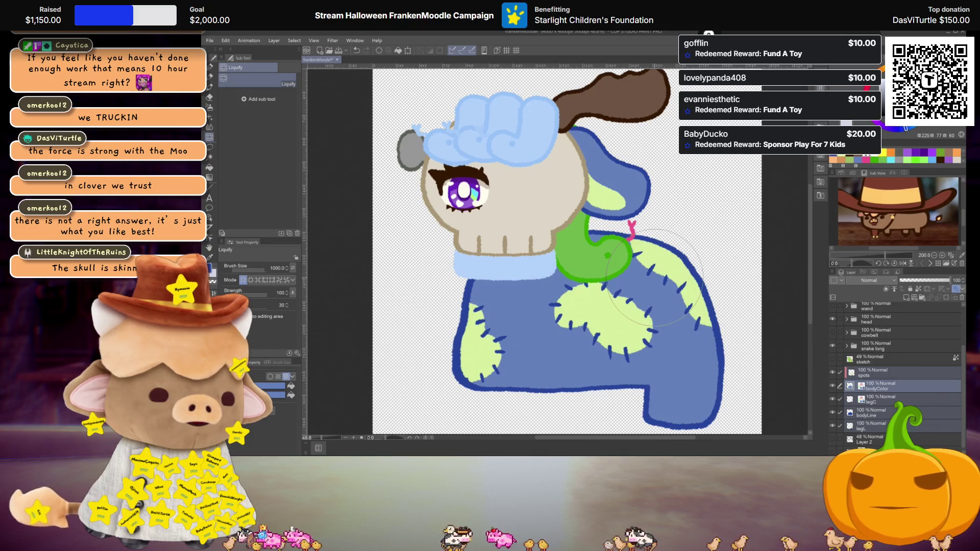
Toggle the green sketch on and off to compare it with the body
click(832, 360)
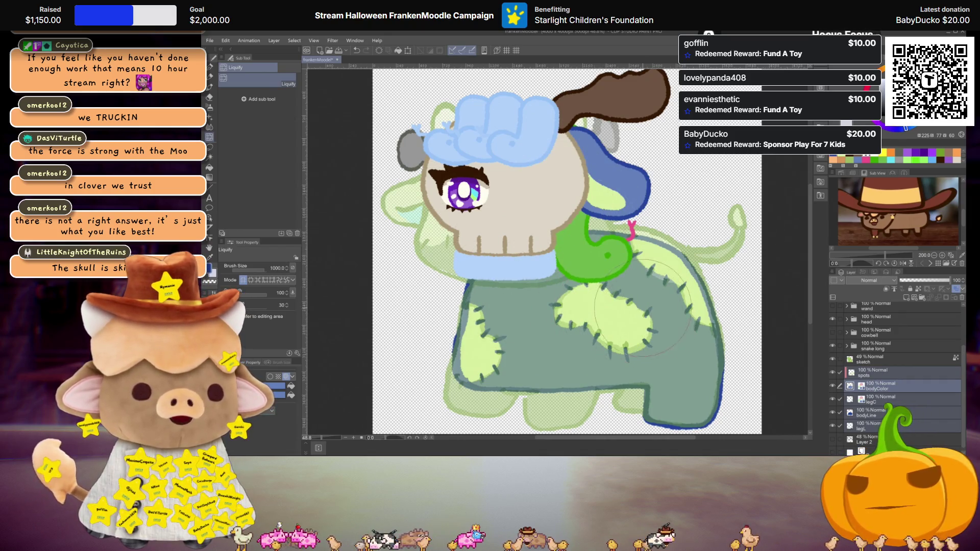
scroll(644, 278, down, 1)
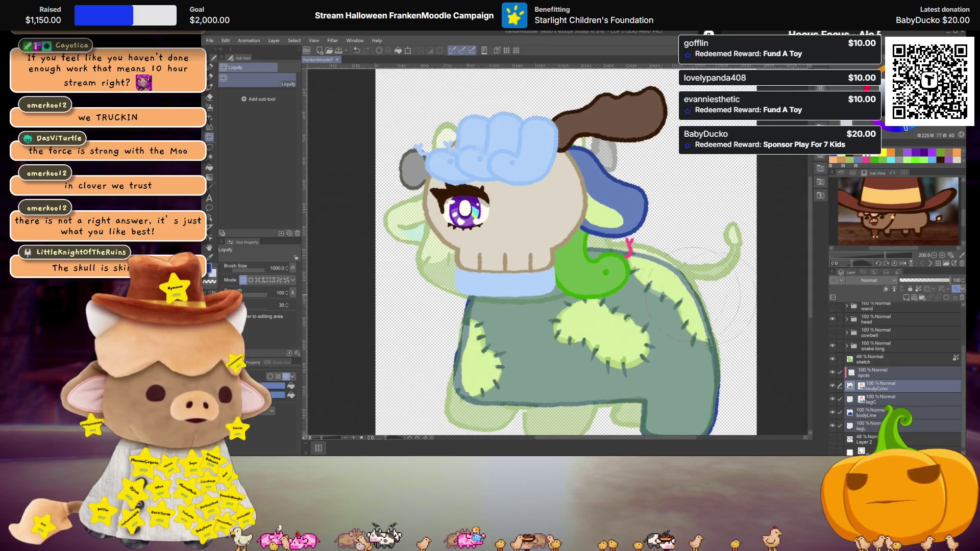
click(833, 359)
click(833, 359)
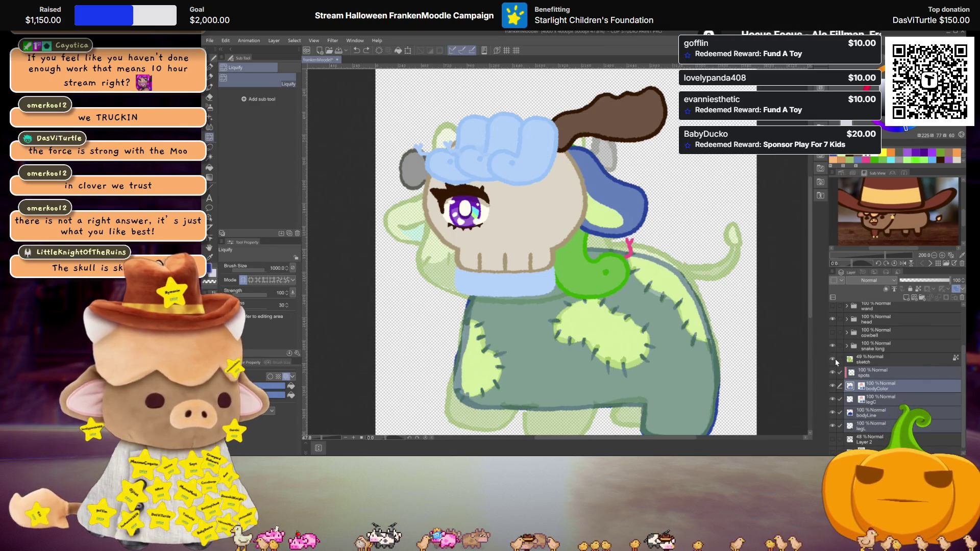
scroll(876, 380, down, 1)
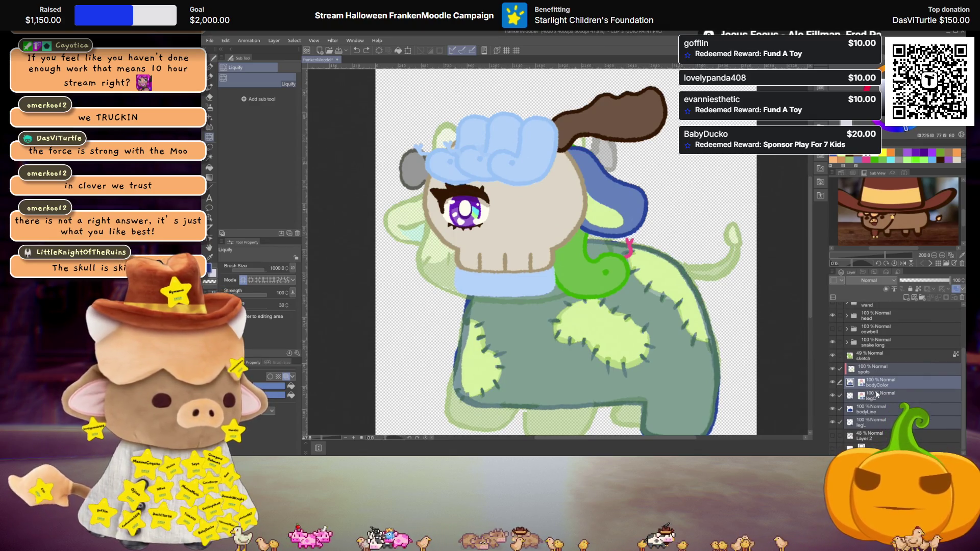
Stretch bodyColor and bodyLine slightly lower at the bottom, then check against the sketch
ctrl+click(878, 409)
key(ctrl+t)
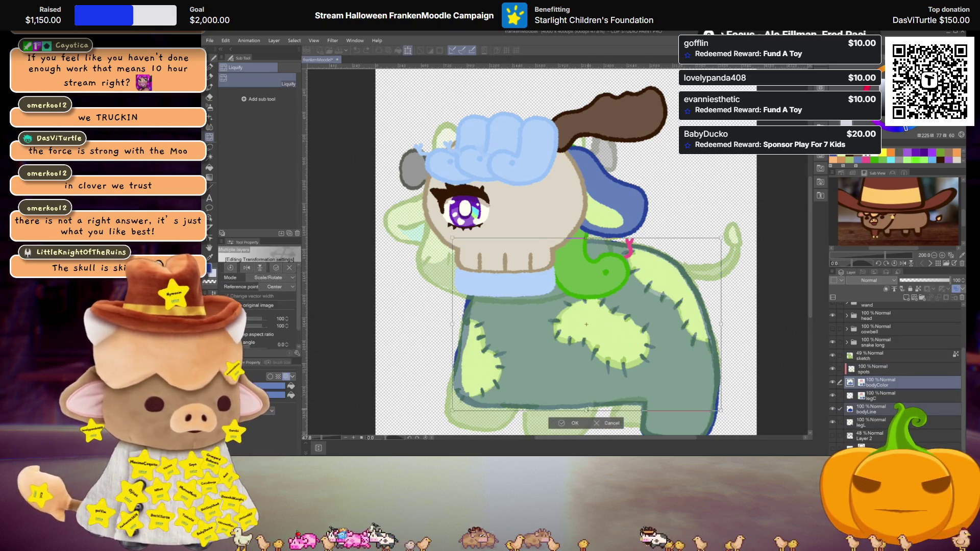
drag(586, 404, 585, 406)
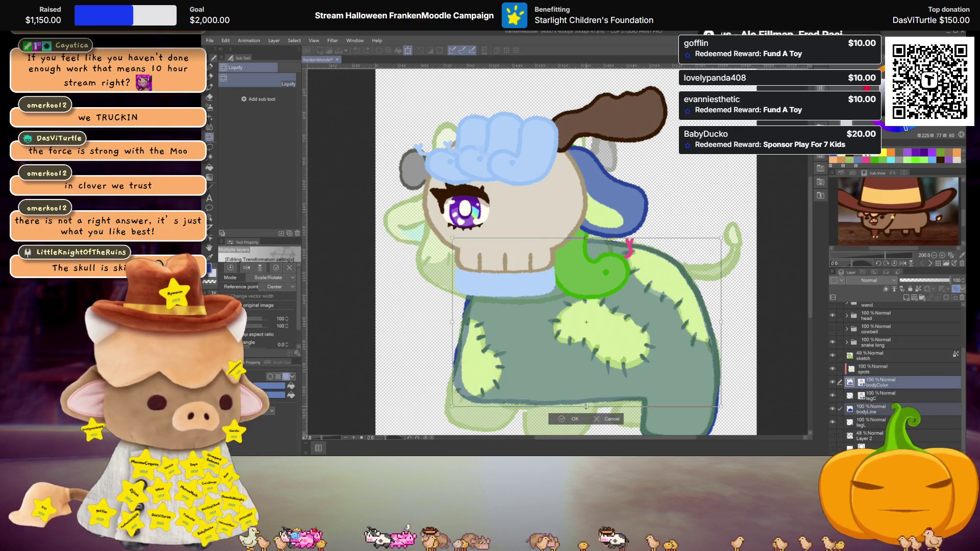
key(Return)
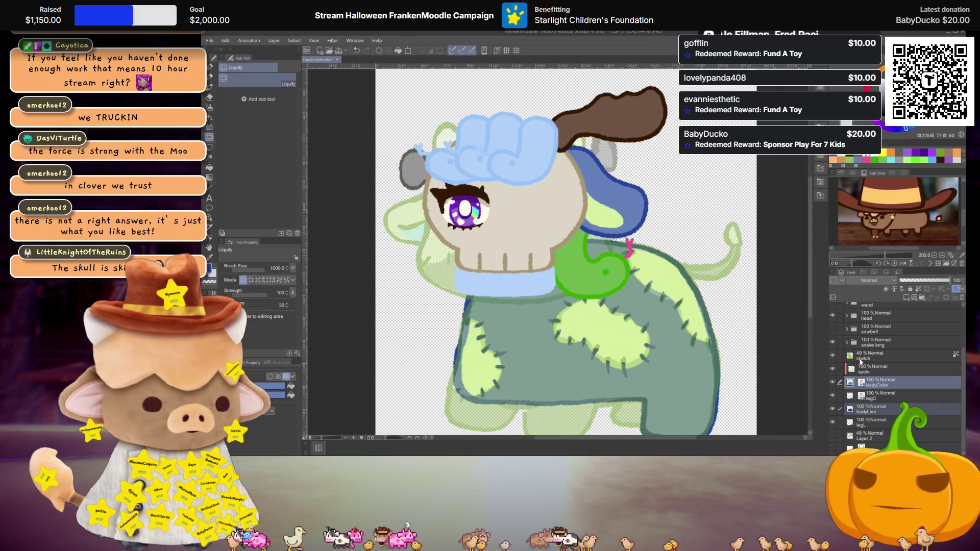
click(832, 356)
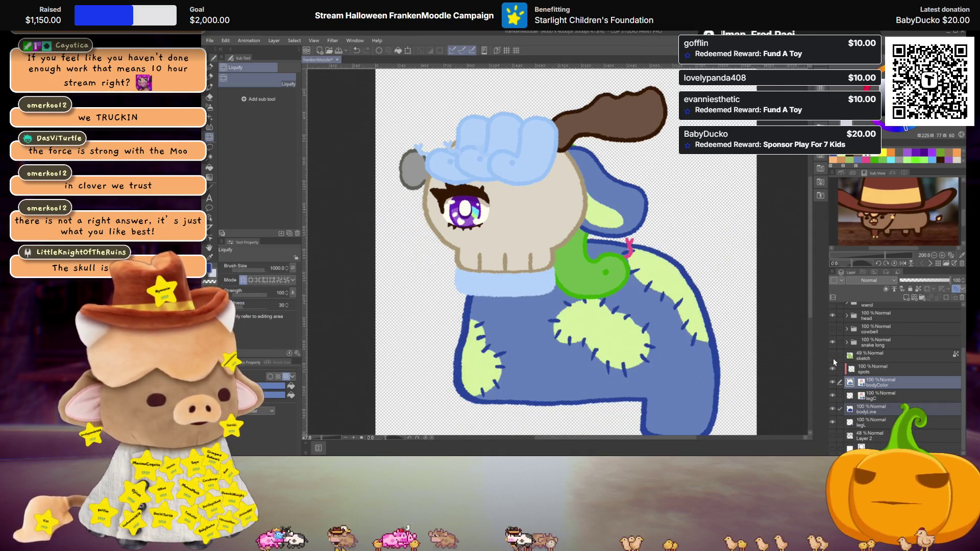
click(832, 356)
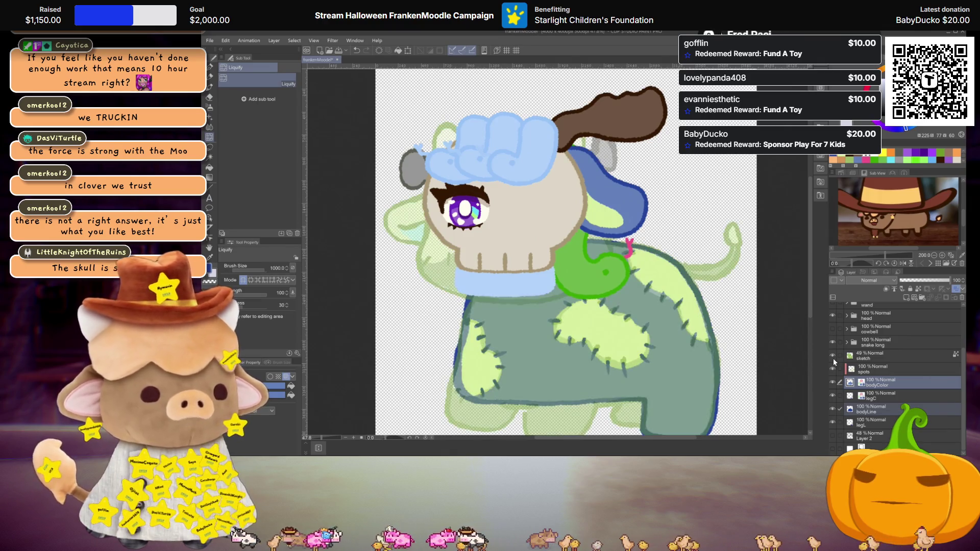
scroll(833, 358, up, 1)
scroll(649, 248, down, 3)
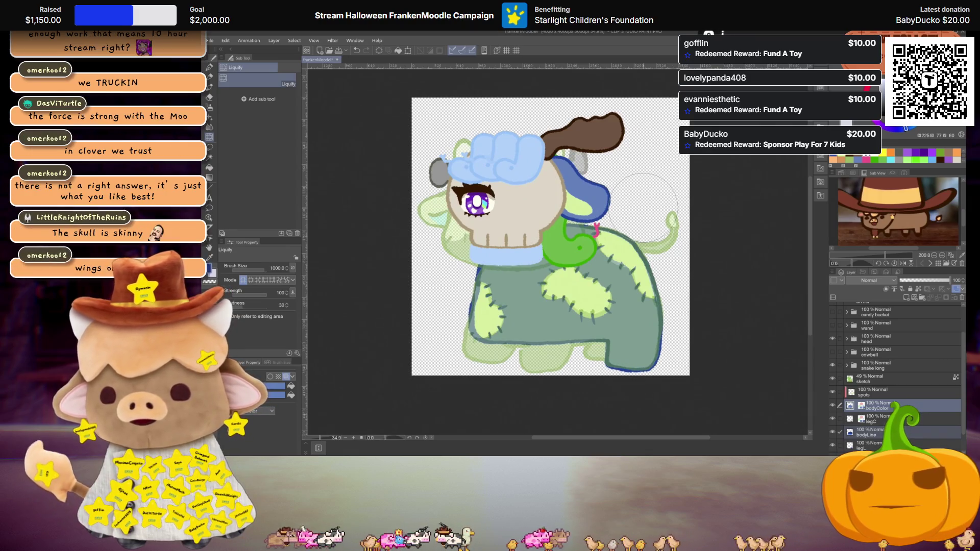
scroll(625, 209, up, 3)
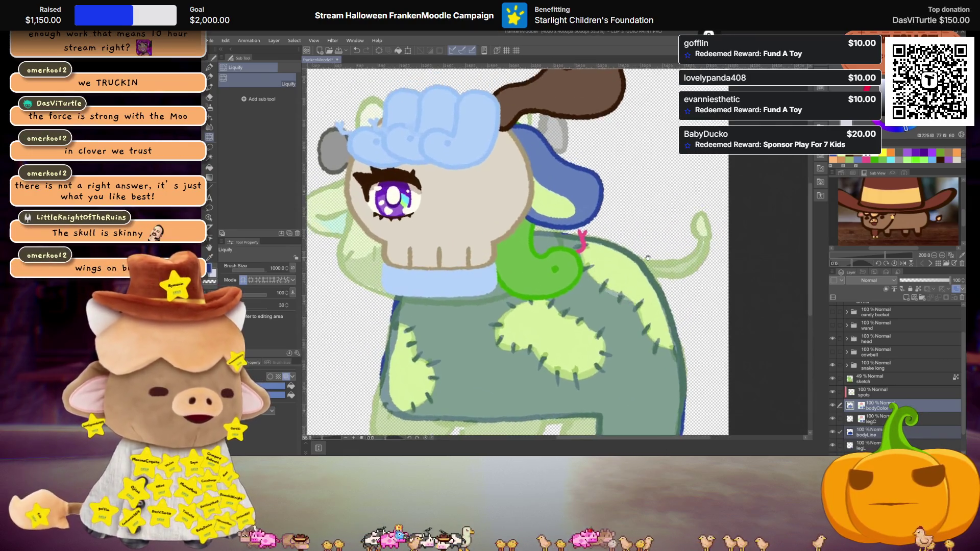
With spots active and the sketch hidden, add Layer 1 above spots and select the Textured pen
click(871, 393)
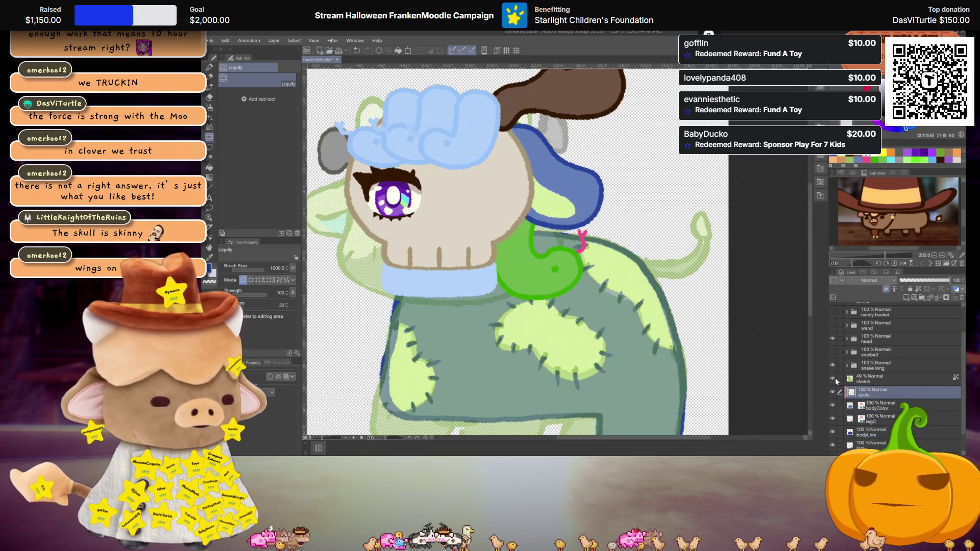
click(835, 377)
scroll(587, 296, down, 3)
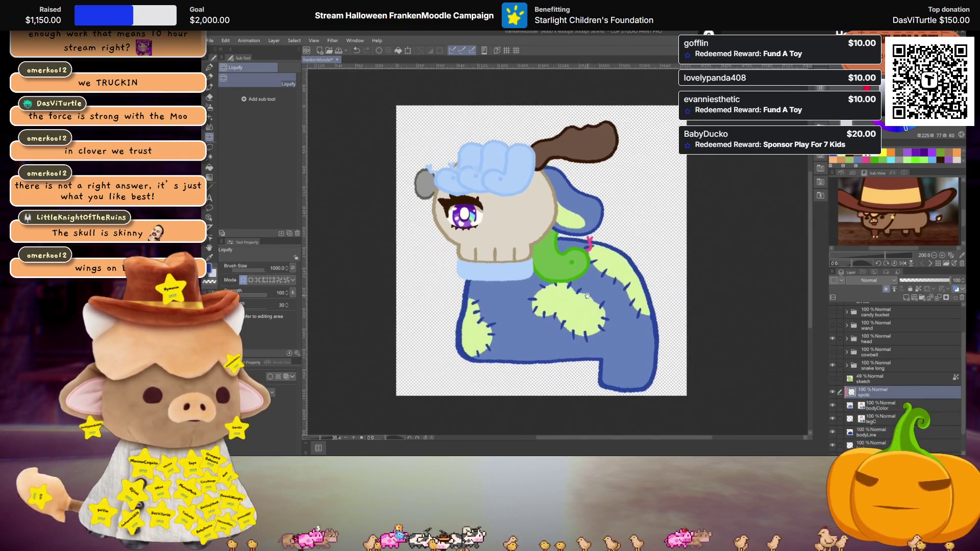
scroll(635, 279, up, 2)
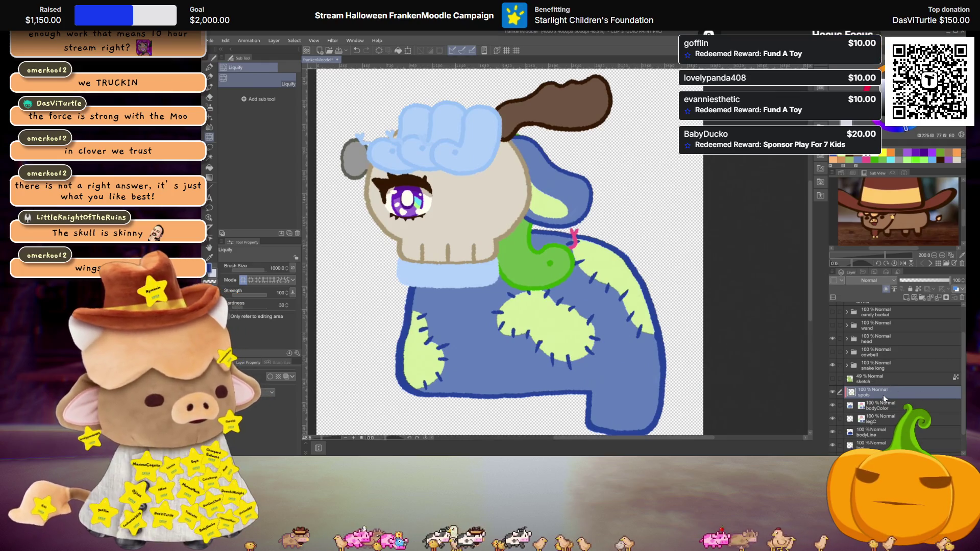
click(905, 299)
scroll(669, 266, up, 2)
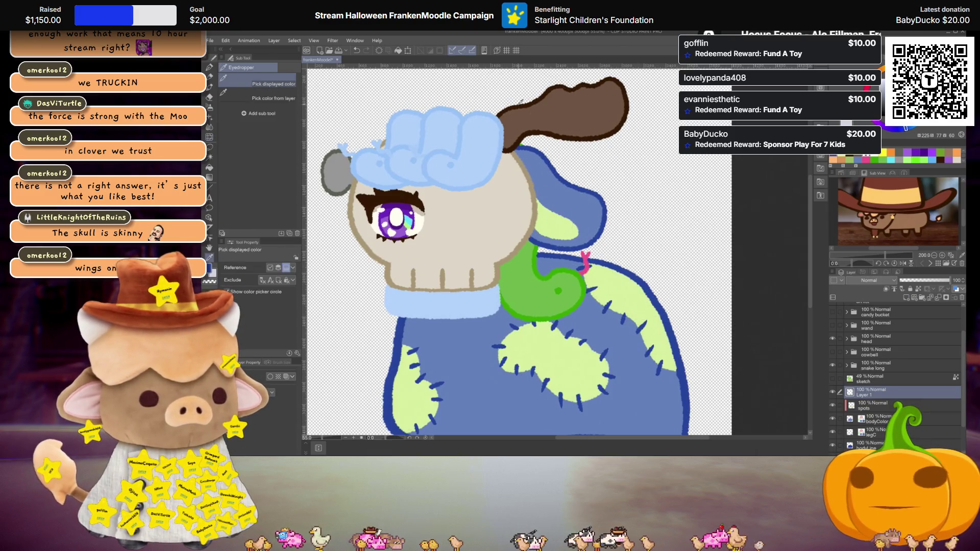
key(p)
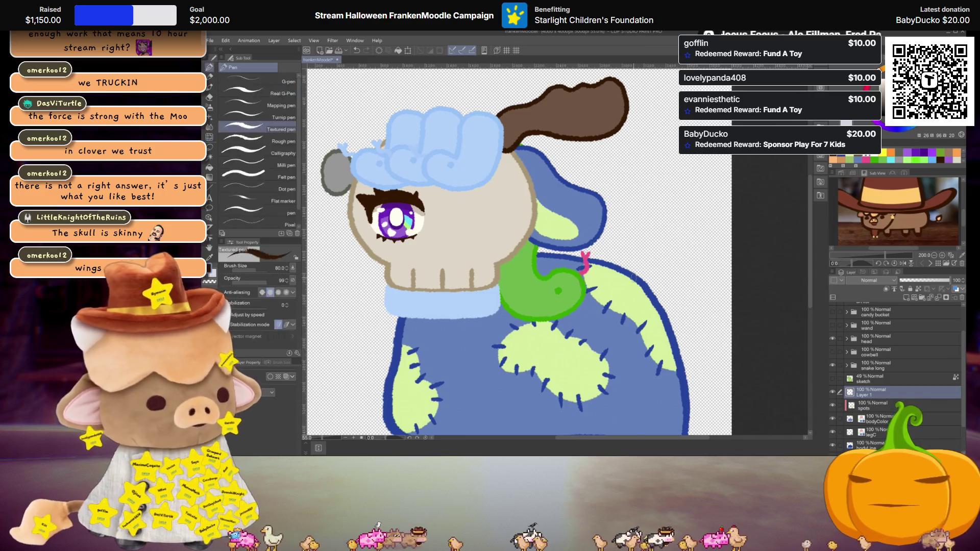
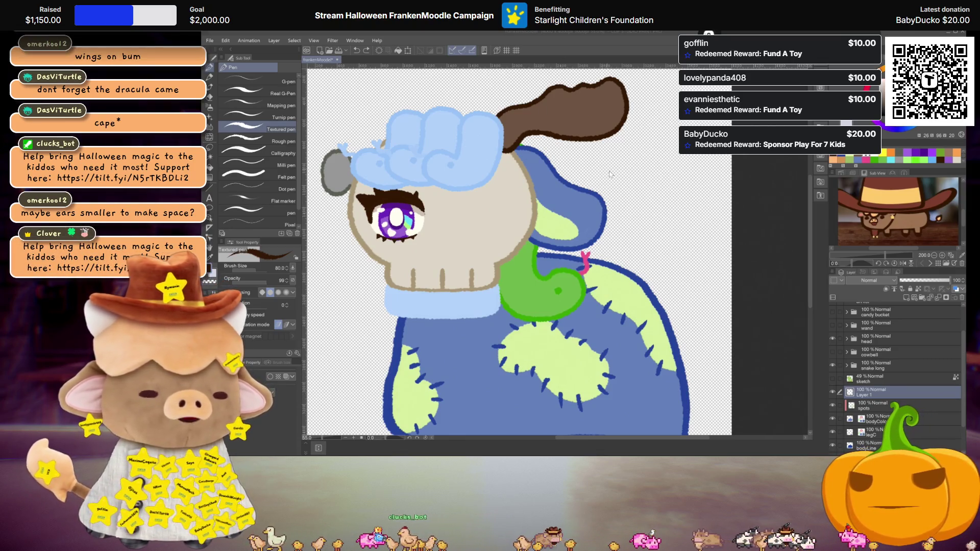
Select the head artwork and try moving it left, then cancel the move
scroll(624, 180, down, 2)
scroll(625, 183, down, 1)
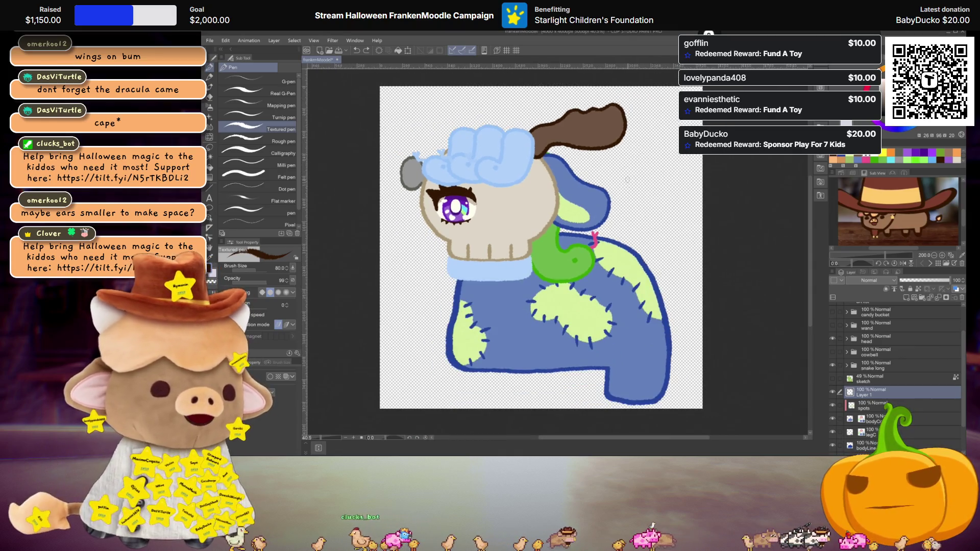
scroll(626, 181, up, 1)
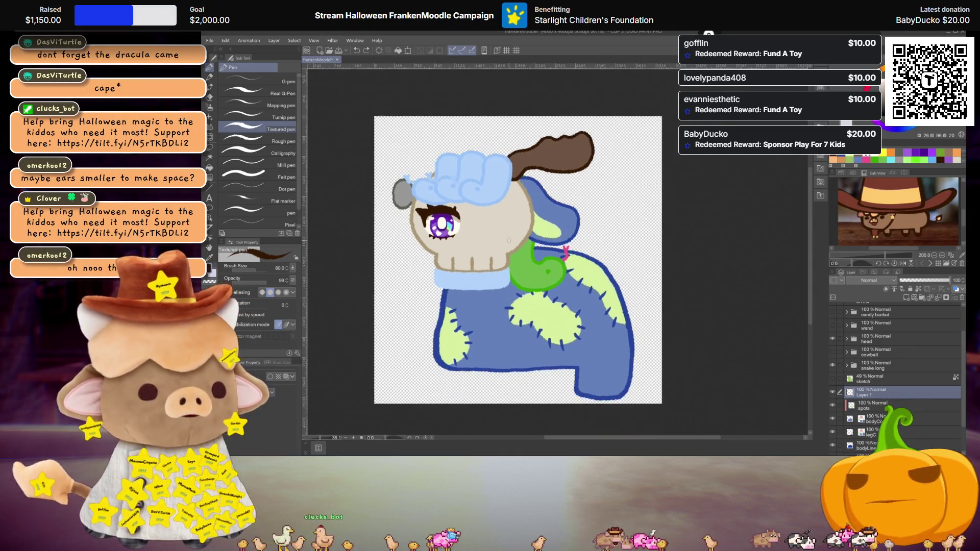
drag(683, 311, 699, 324)
scroll(897, 370, up, 3)
click(893, 375)
key(ctrl+t)
drag(543, 225, 527, 225)
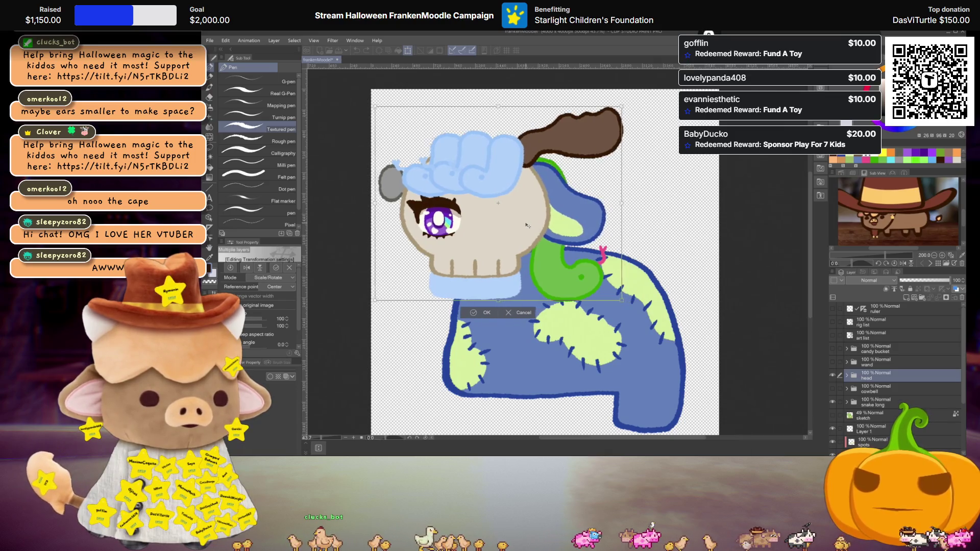
key(Escape)
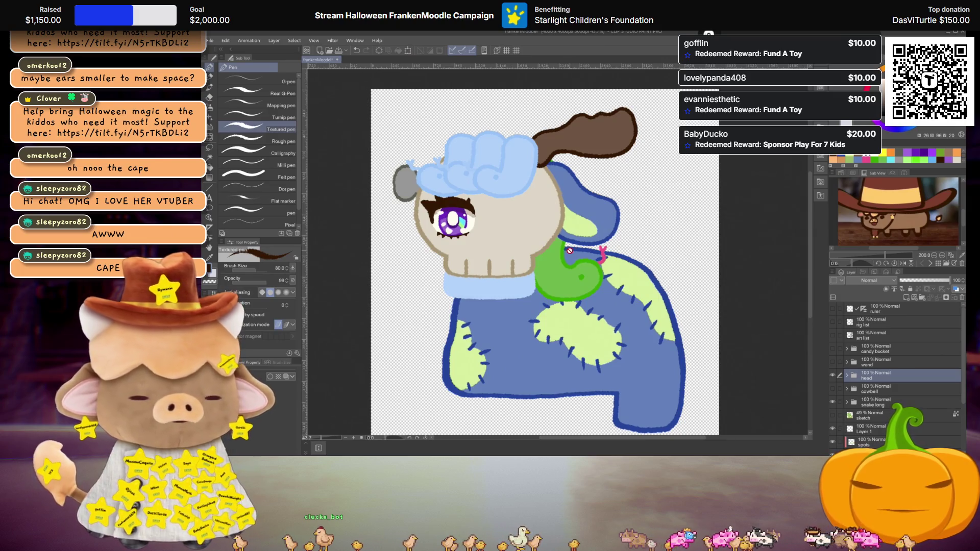
Show the handwritten art list layer and move the skull head up and left
scroll(570, 251, up, 1)
drag(569, 248, 567, 250)
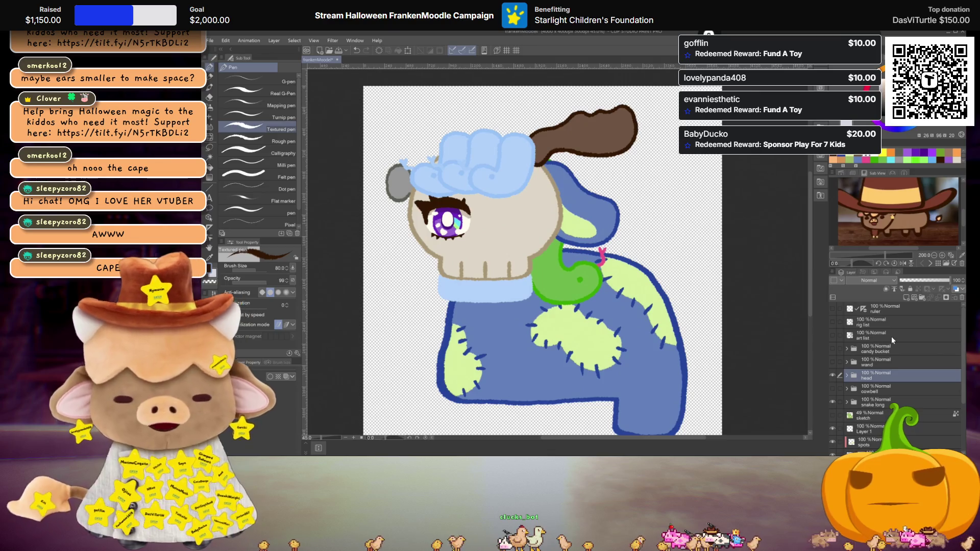
click(833, 335)
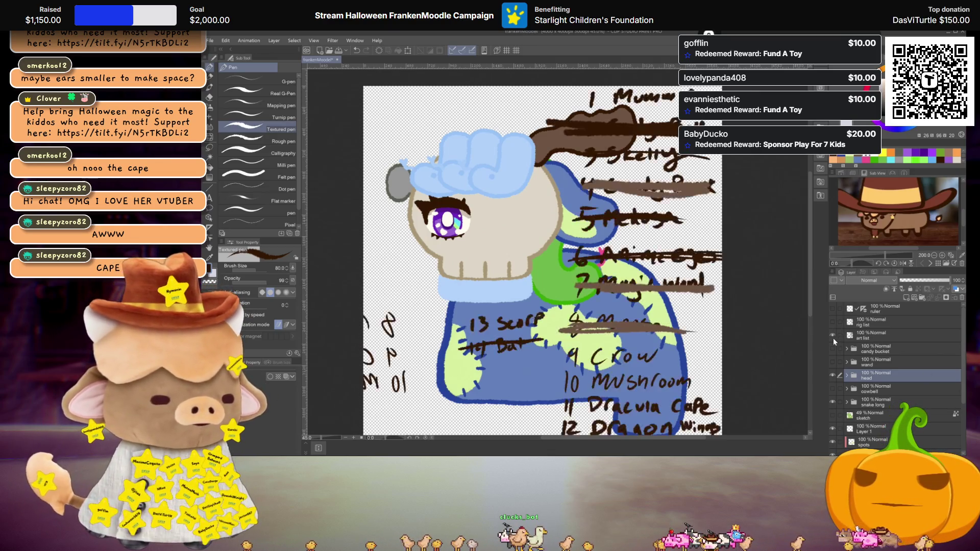
scroll(657, 121, down, 2)
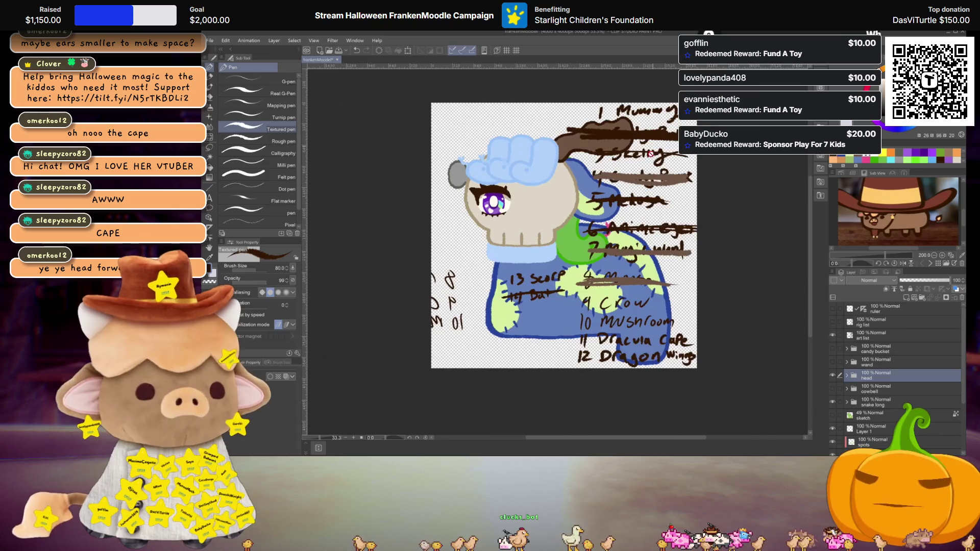
scroll(658, 142, up, 1)
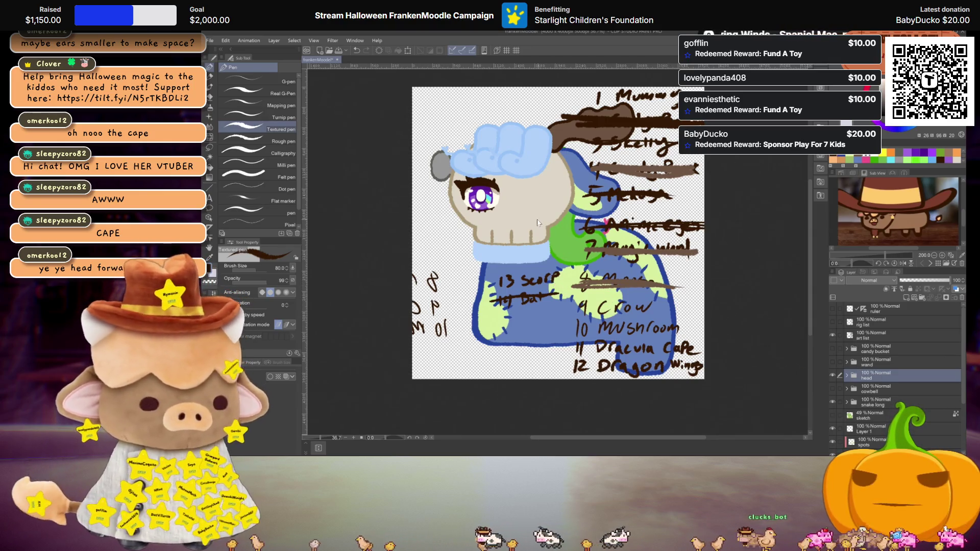
key(ctrl+t)
drag(539, 223, 535, 214)
key(Return)
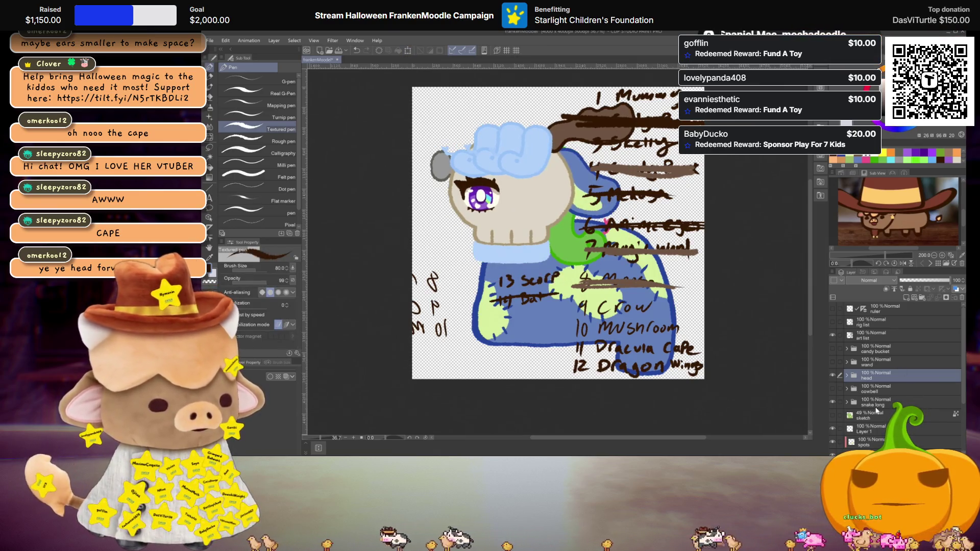
Shift the head, snake long tail and cowbell together slightly left
ctrl+click(874, 404)
key(ctrl+t)
drag(546, 223, 546, 225)
key(Return)
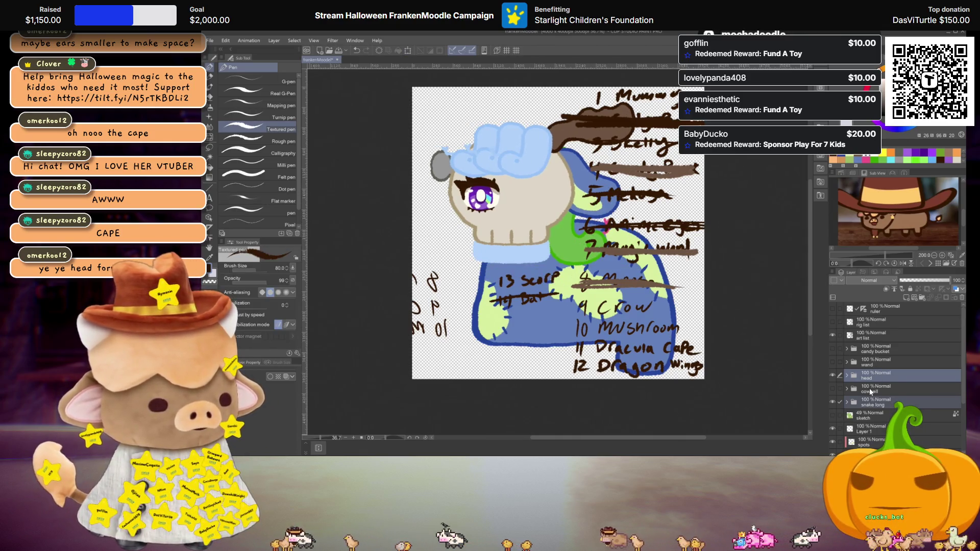
ctrl+click(869, 388)
key(ctrl+t)
drag(554, 217, 542, 222)
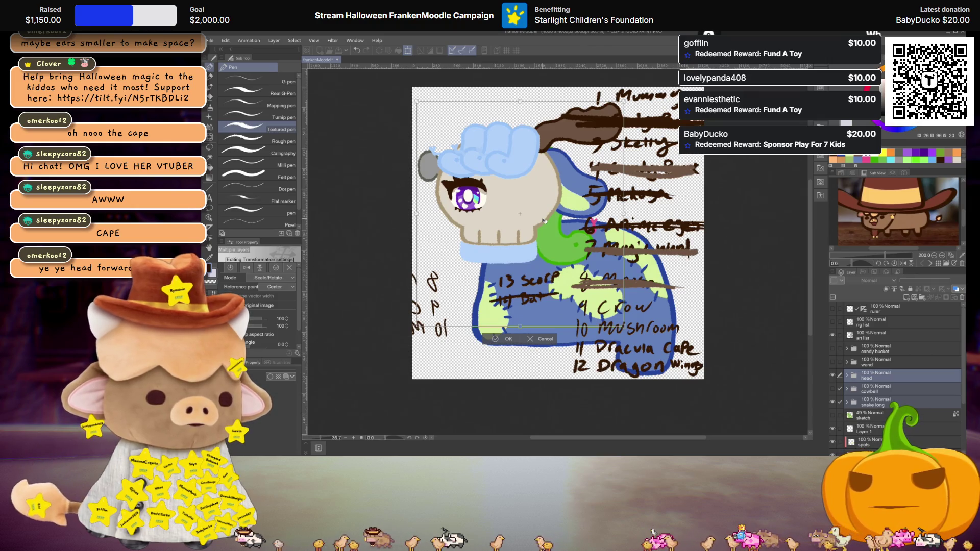
key(Right)
key(Right)
key(Right)
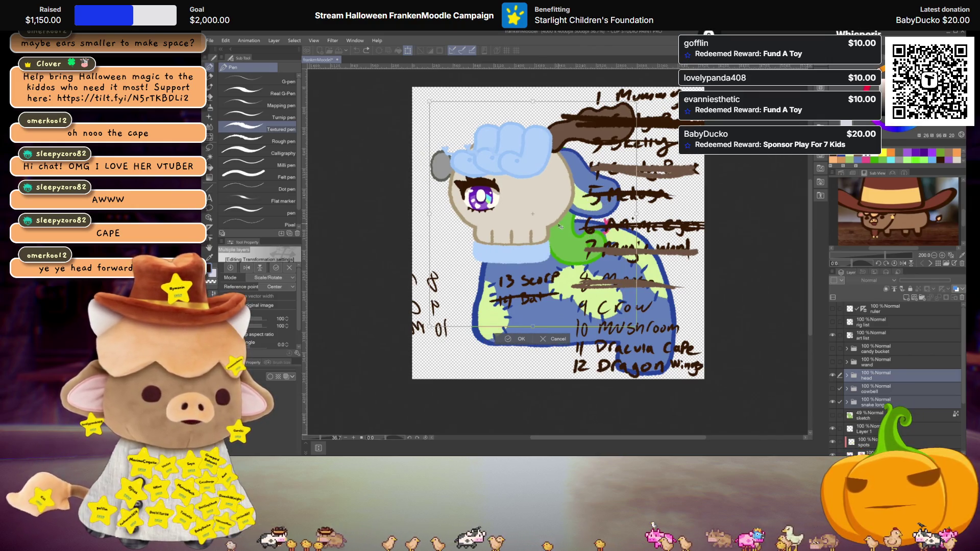
drag(561, 226, 556, 223)
key(Return)
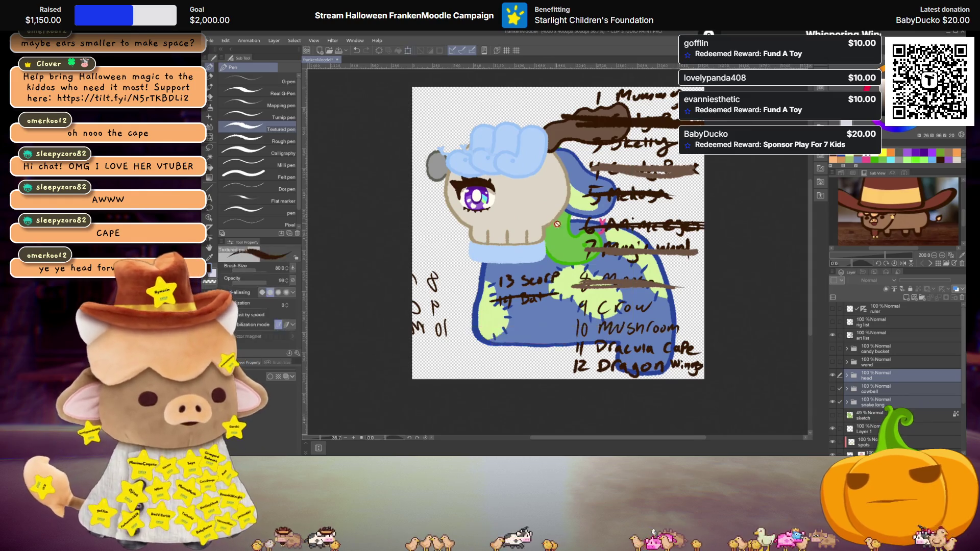
scroll(556, 223, up, 2)
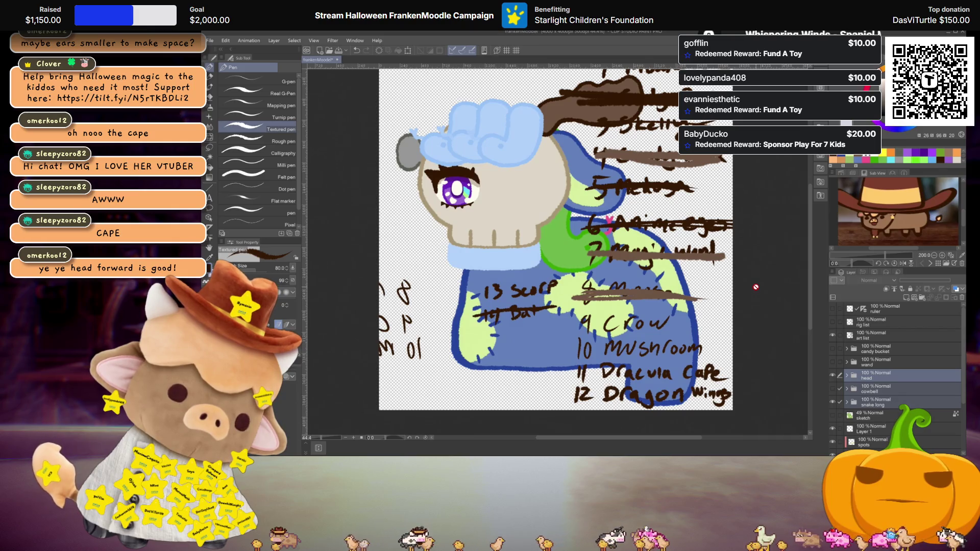
Hide the snake long and art list layers, toggling the head off and on to compare
click(831, 375)
click(833, 401)
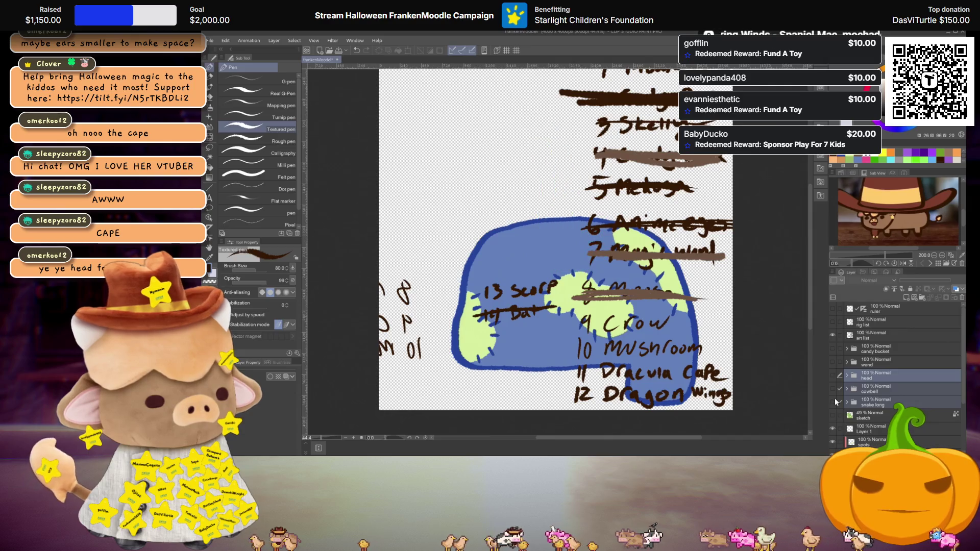
click(832, 335)
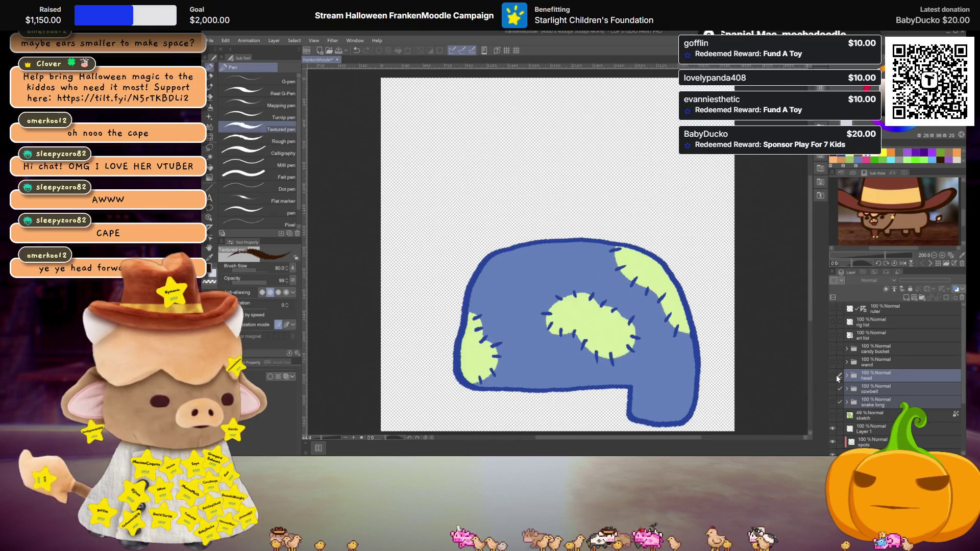
click(832, 375)
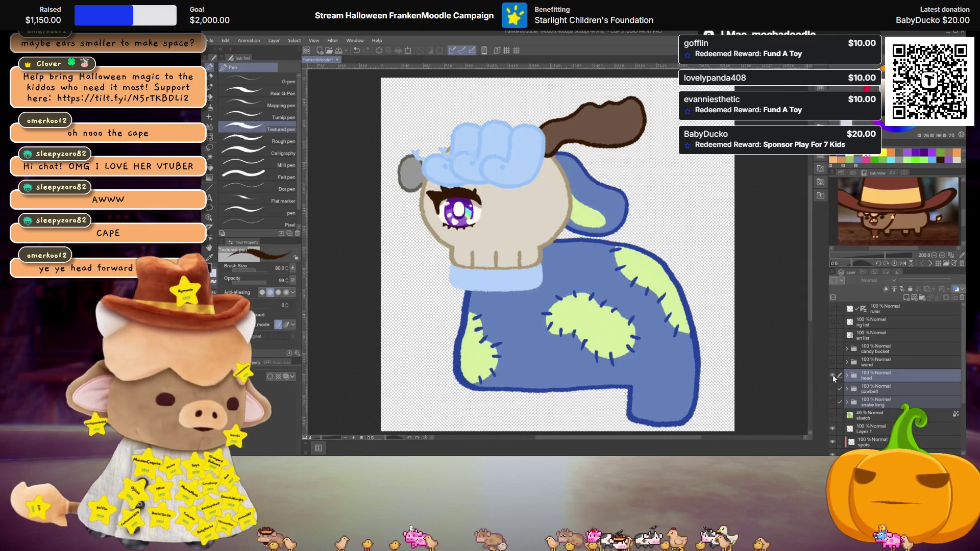
click(831, 375)
click(831, 374)
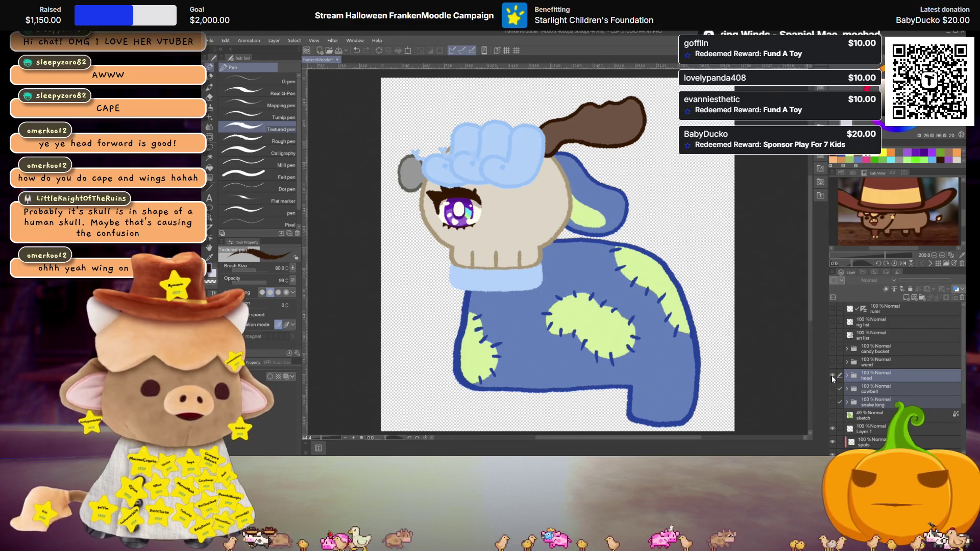
Add a new layer and sketch curved cape lines below the skull on Layer 1
click(897, 375)
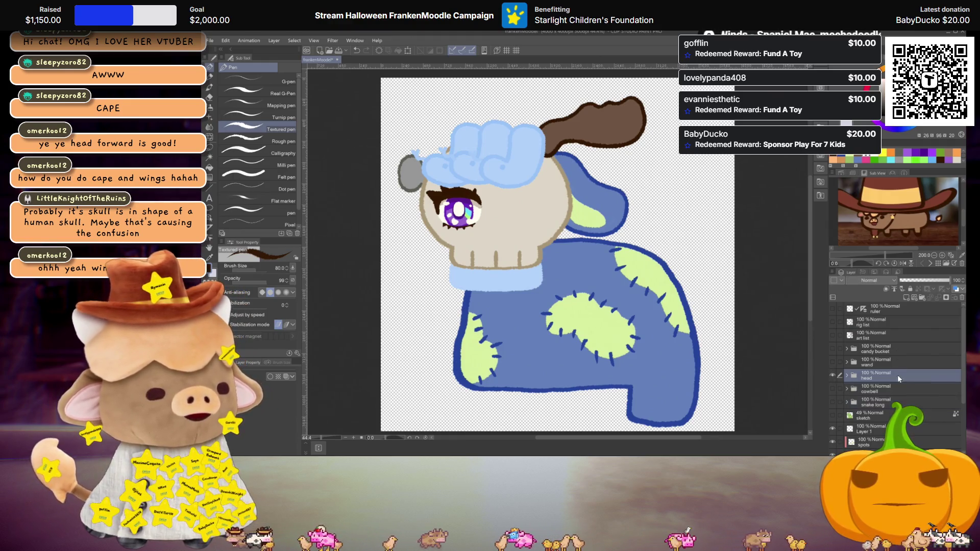
click(914, 297)
drag(881, 375, 881, 434)
click(870, 418)
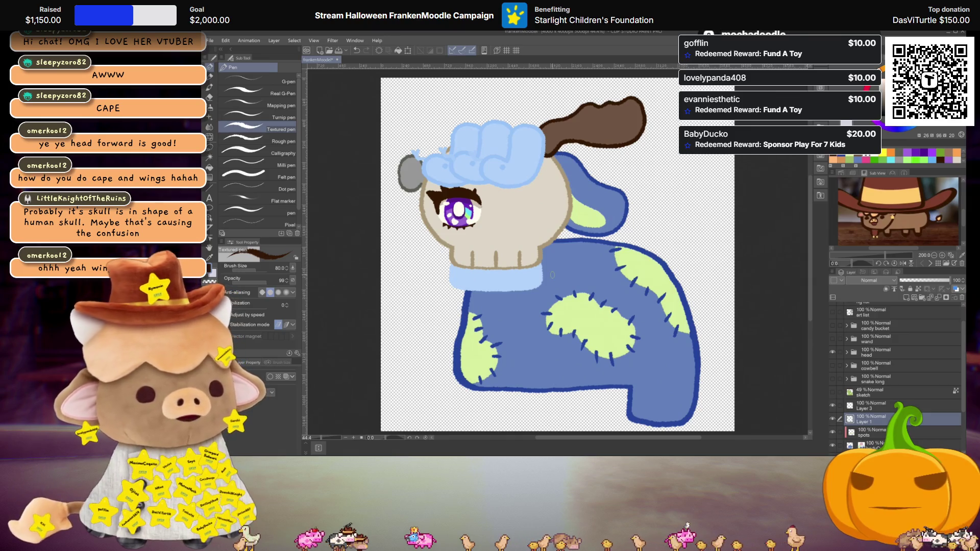
drag(548, 248, 569, 269)
mouse_move(622, 335)
mouse_down()
mouse_move(700, 347)
mouse_move(638, 226)
mouse_up()
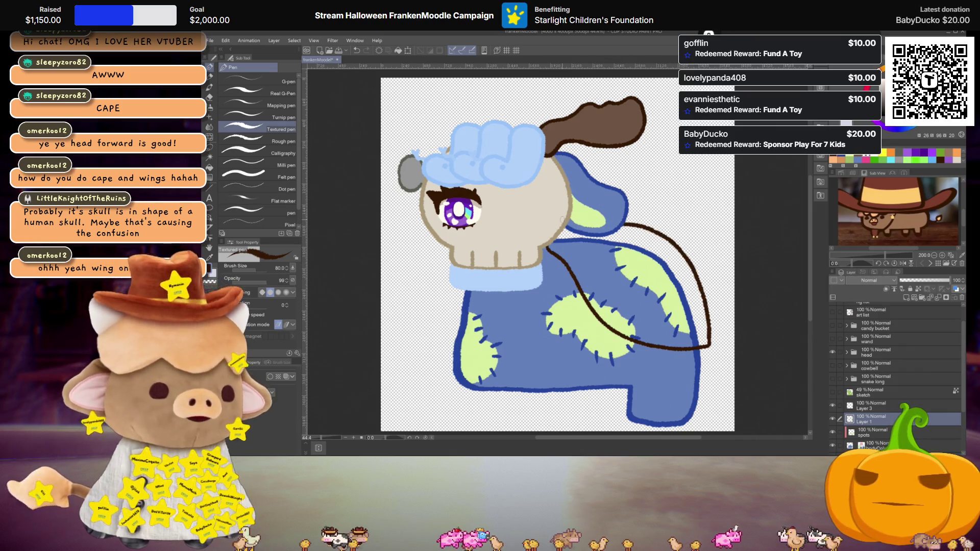
Add a layer above the head, try an angled collar line, undo it, and add a fresh layer
click(890, 351)
click(907, 298)
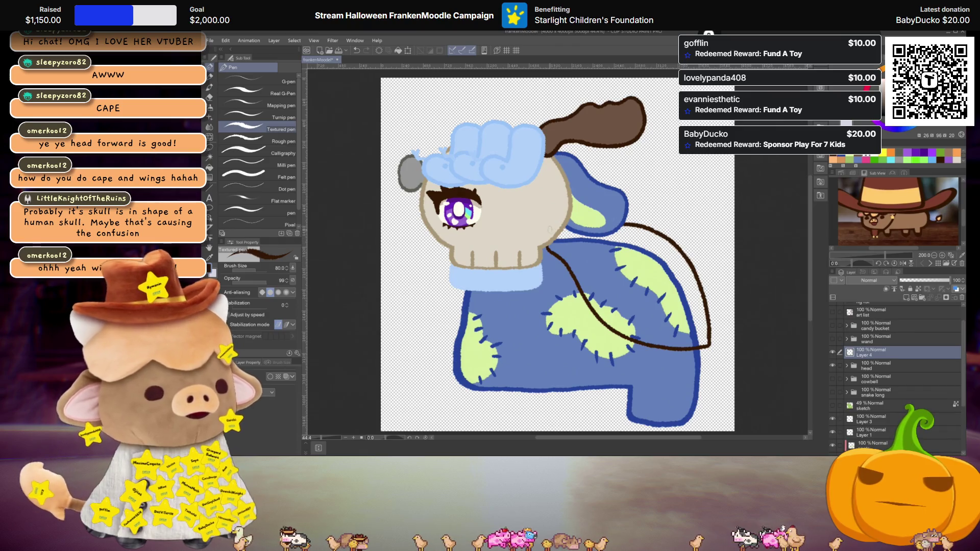
mouse_move(558, 214)
mouse_down()
mouse_move(566, 252)
mouse_move(539, 248)
mouse_up()
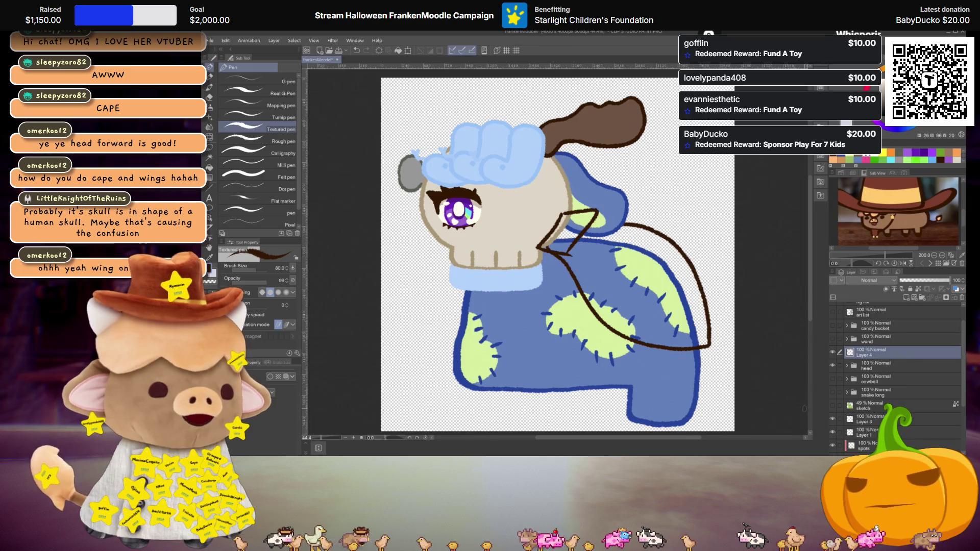
key(ctrl+z)
key(ctrl+z)
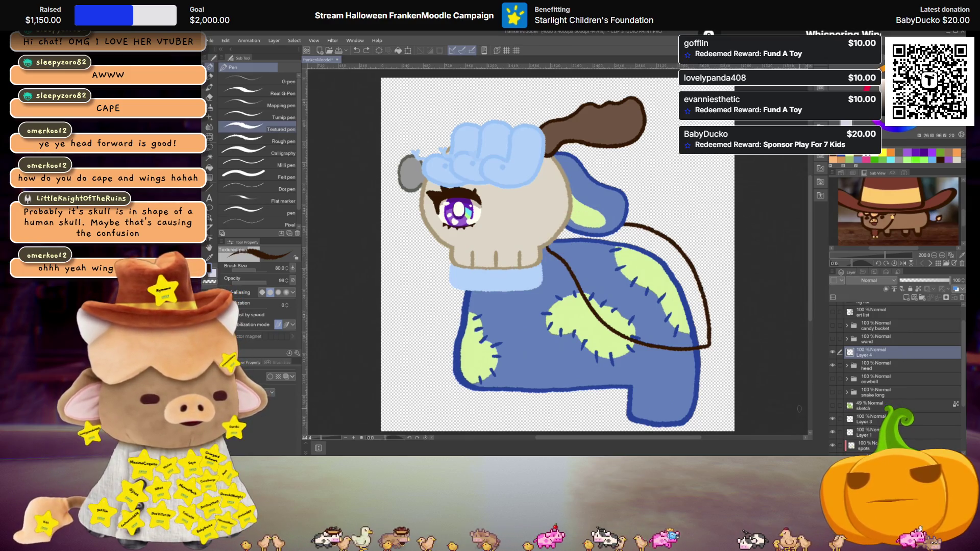
key(ctrl+z)
key(ctrl+z)
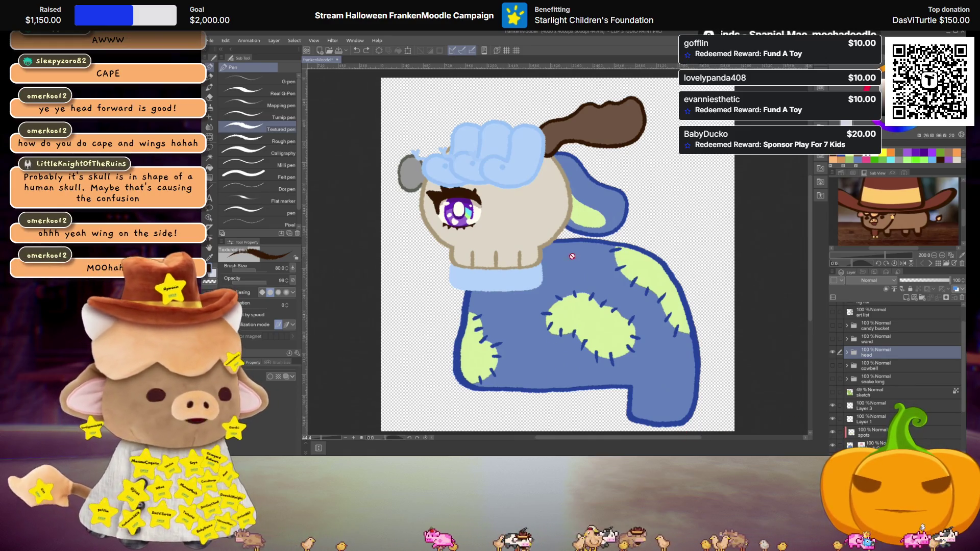
click(905, 298)
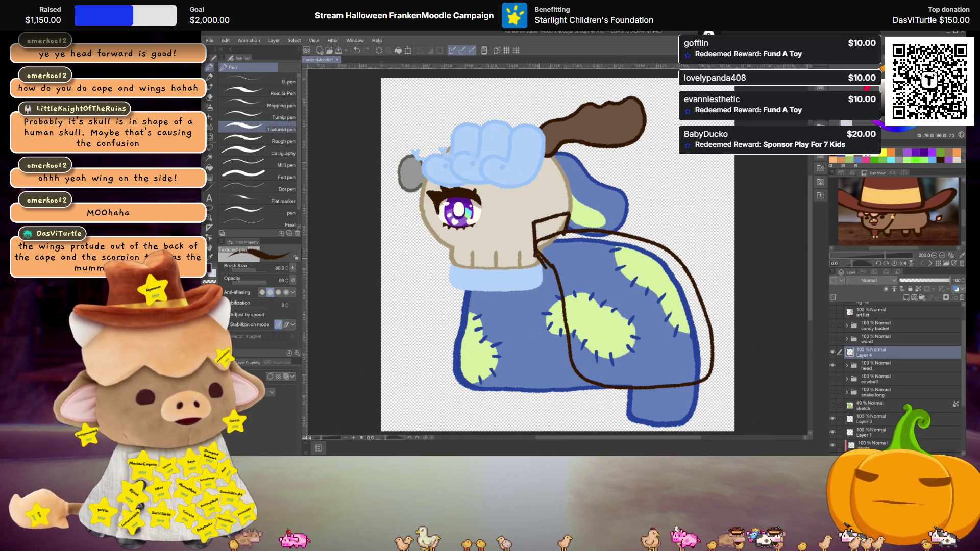
Fill the cape interior and the collar gap with dark brown using the Fill tool
key(g)
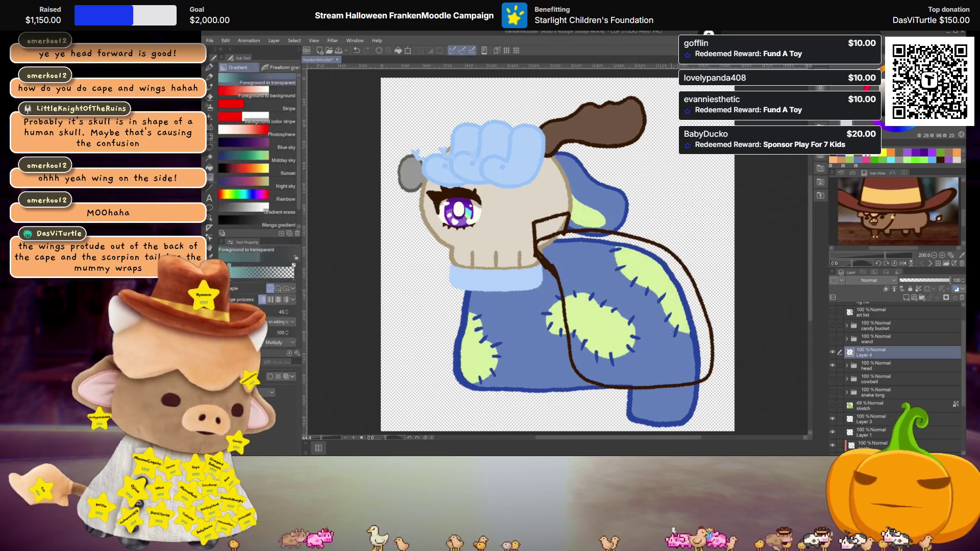
click(616, 278)
click(550, 228)
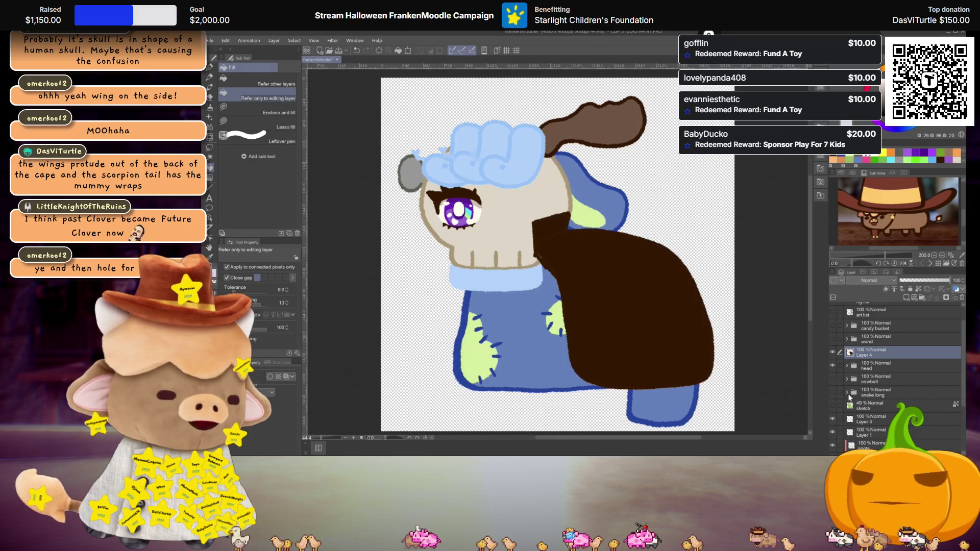
Show the snake long tail, move the cape layer below the head, and clear the cape
click(834, 392)
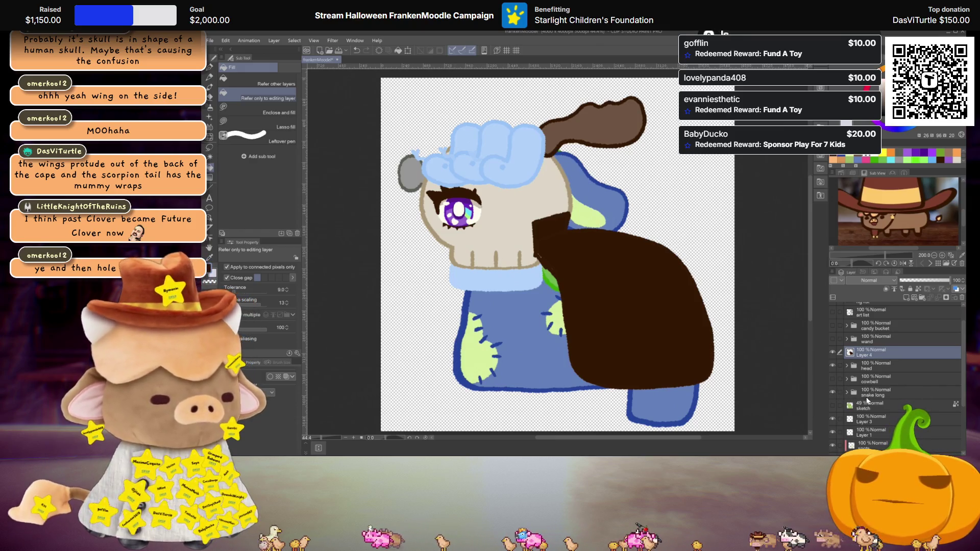
mouse_move(866, 354)
mouse_down()
mouse_move(872, 375)
mouse_move(869, 351)
mouse_up()
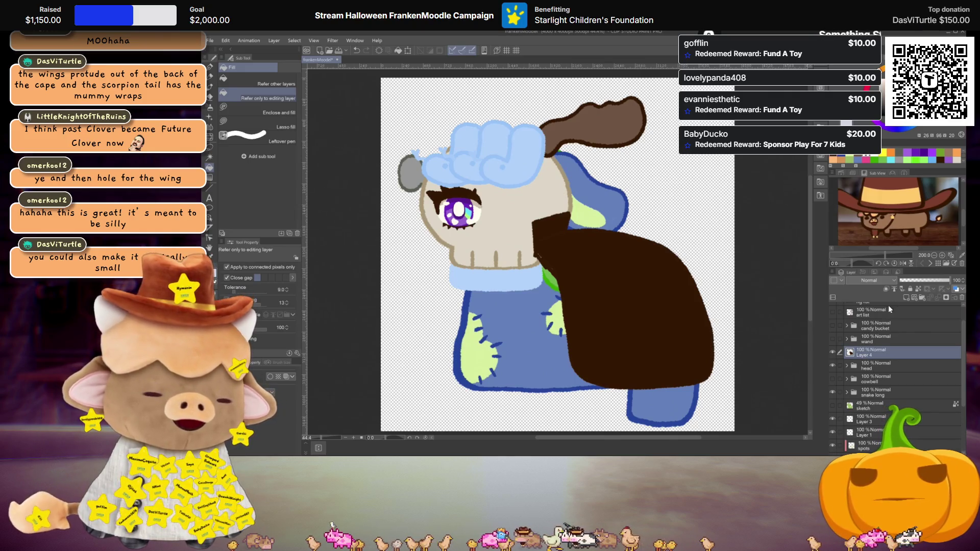
key(Delete)
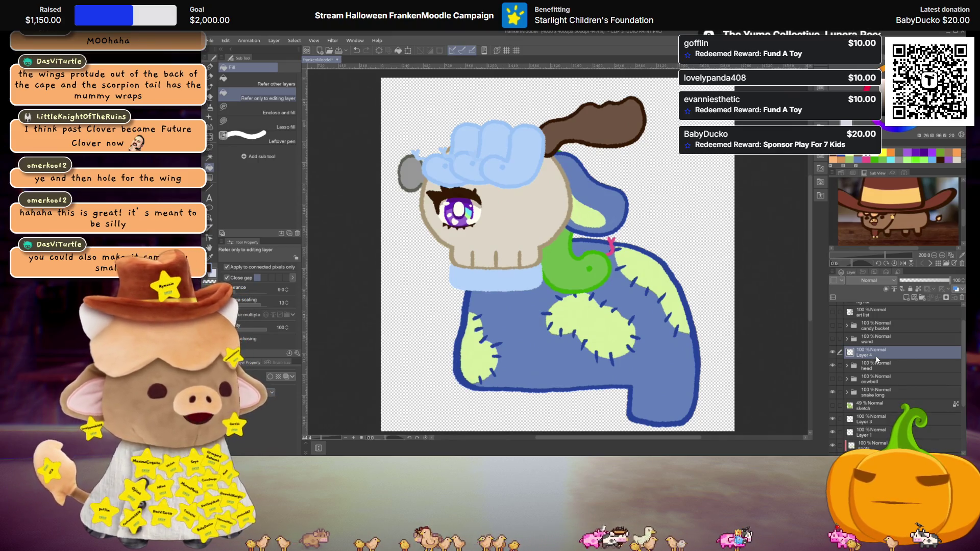
Group the body layers, starting from the spots layer, into Folder 1 and hide that folder
scroll(643, 291, down, 1)
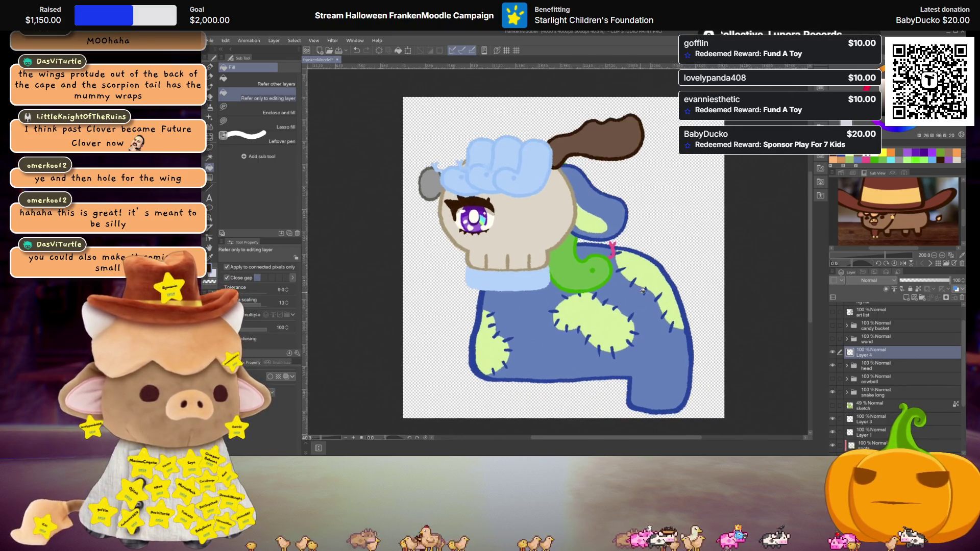
scroll(931, 393, down, 1)
scroll(932, 394, down, 1)
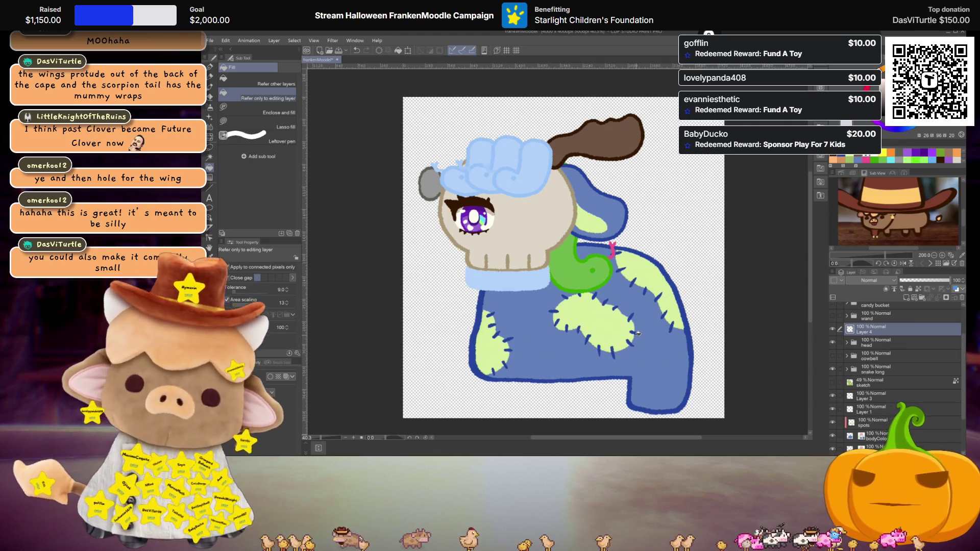
scroll(879, 394, down, 2)
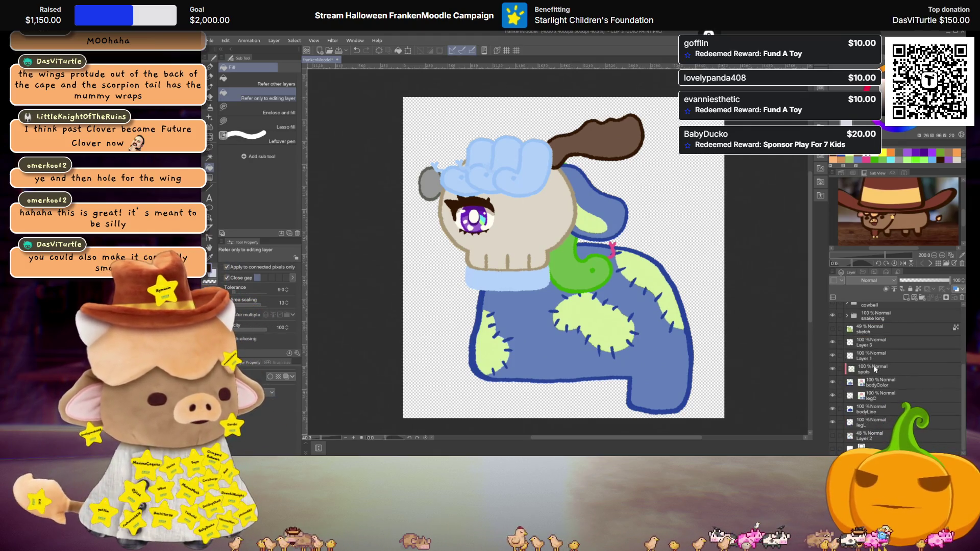
click(877, 369)
key(ctrl+g)
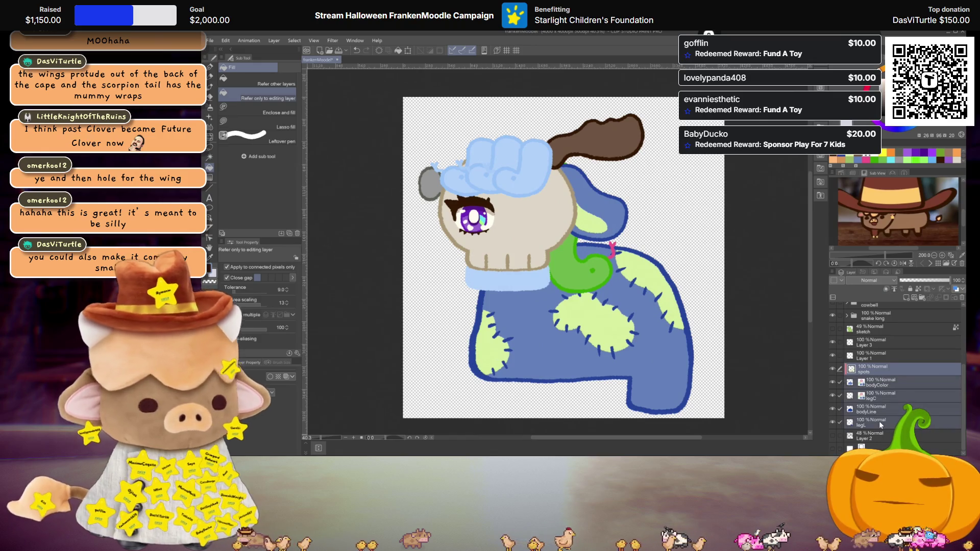
click(832, 369)
scroll(861, 381, up, 1)
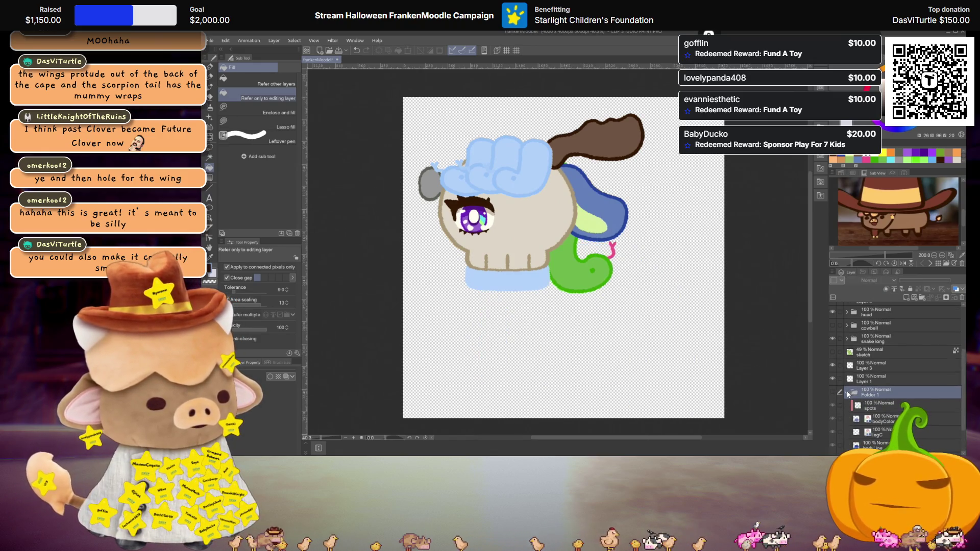
scroll(848, 394, up, 3)
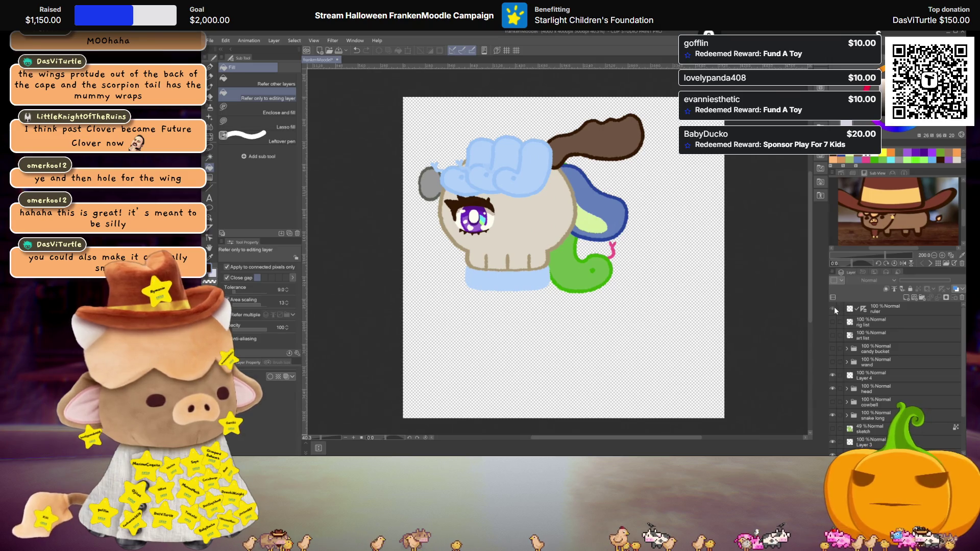
click(210, 40)
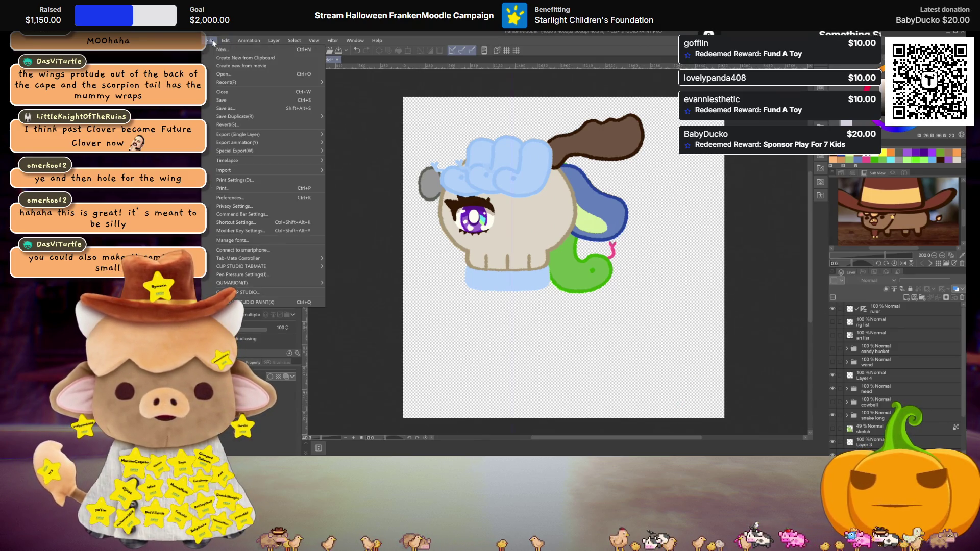
Open Change Canvas Size and cancel it, then select the centre guide ruler with the Object tool
click(209, 40)
click(209, 41)
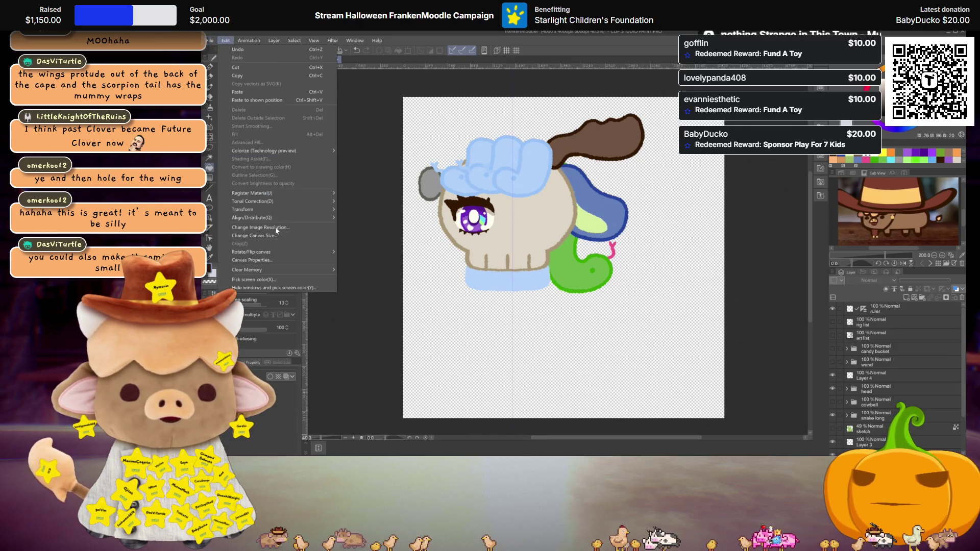
click(277, 235)
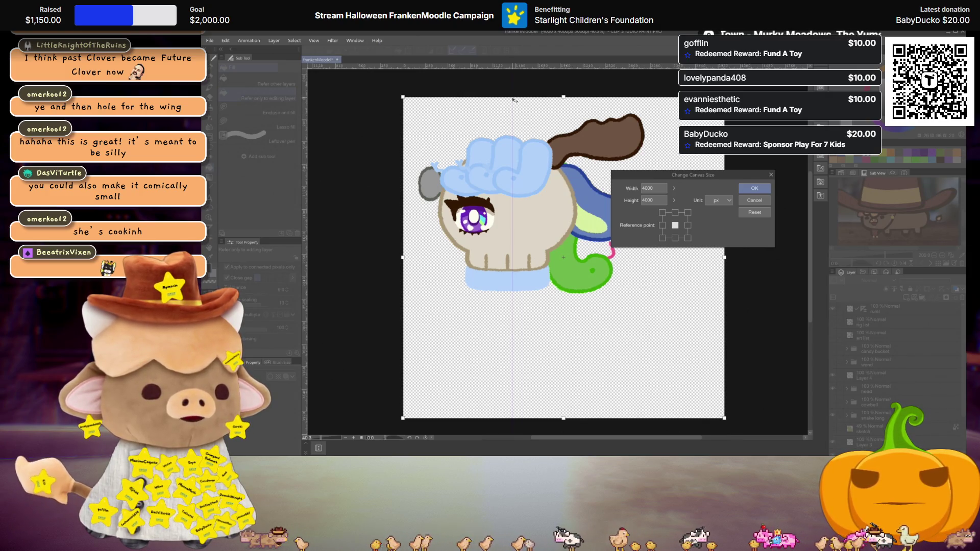
click(754, 200)
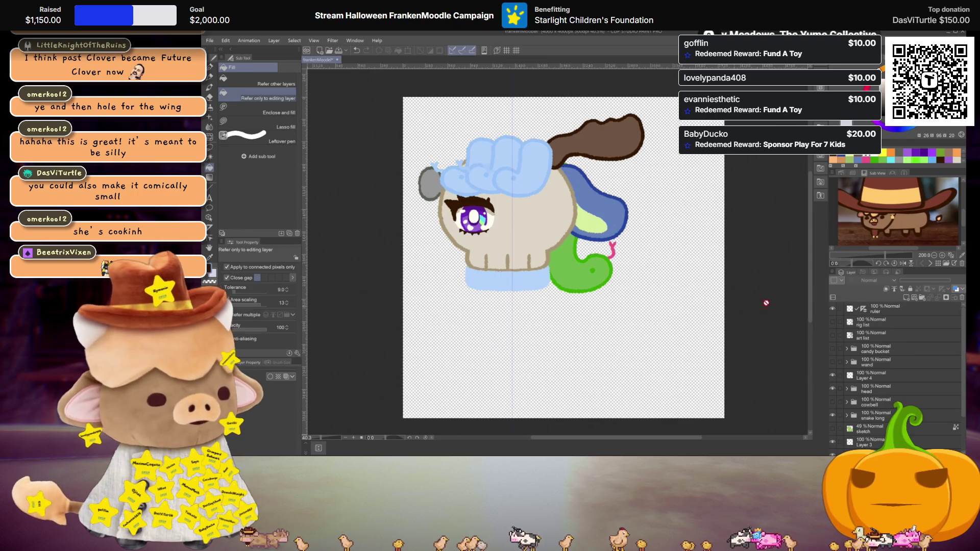
key(o)
click(527, 108)
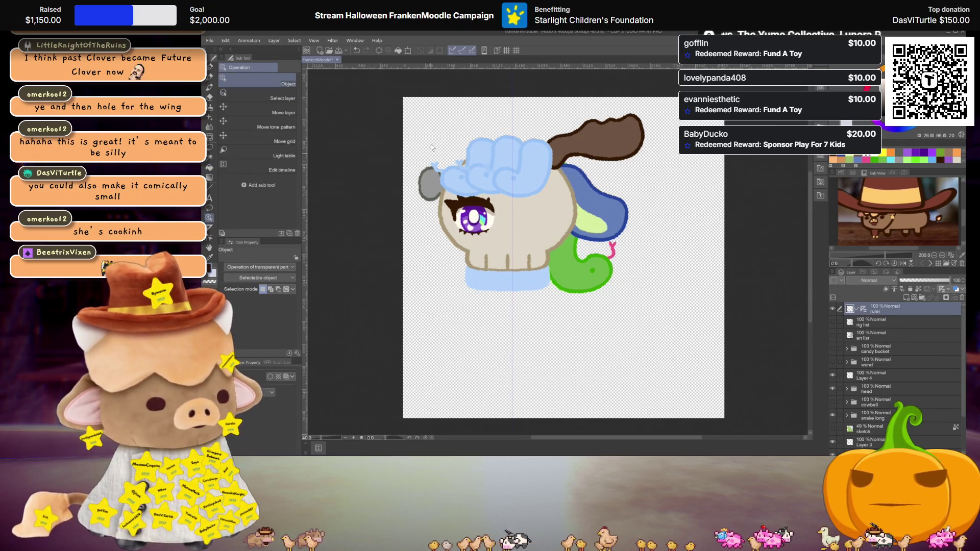
click(513, 111)
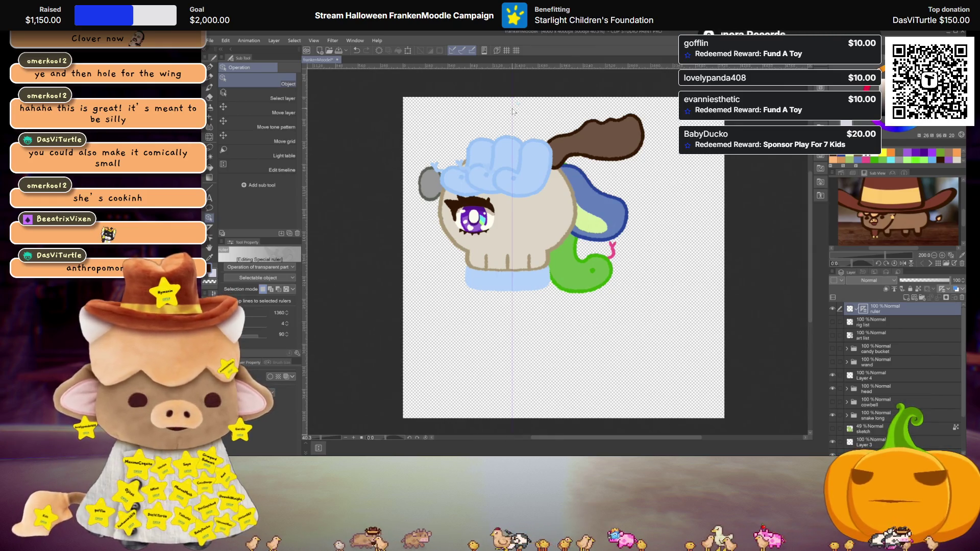
mouse_move(430, 452)
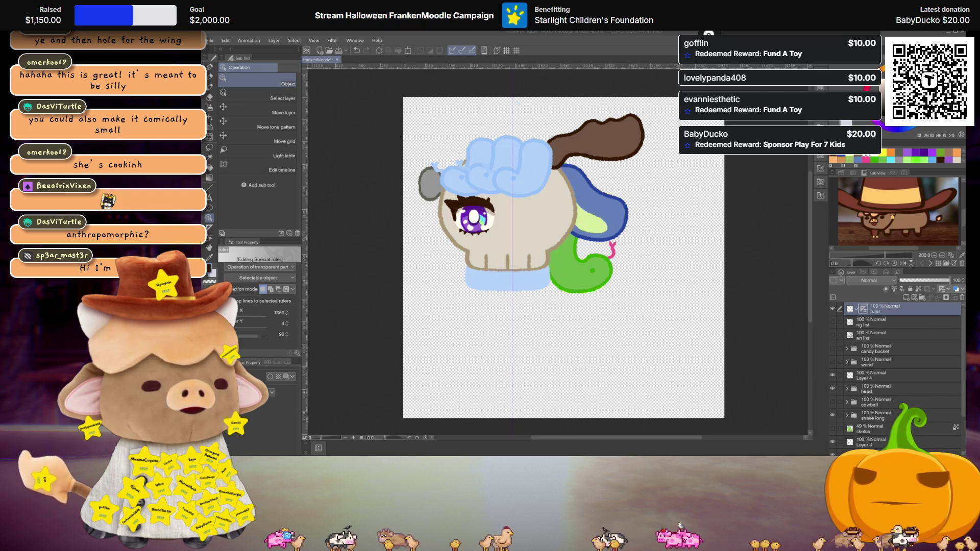
Change the canvas width to 5280 px with the right-middle reference point fixed
click(225, 40)
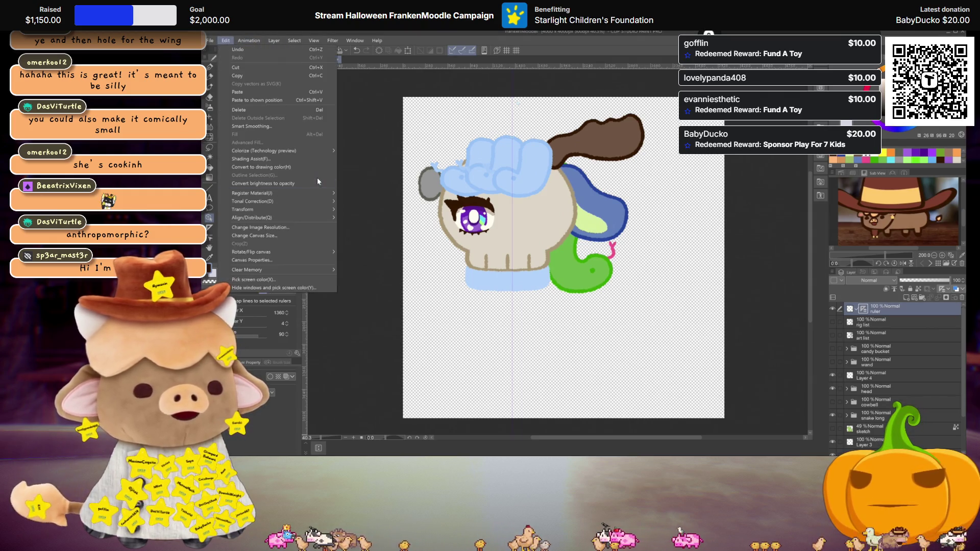
click(271, 237)
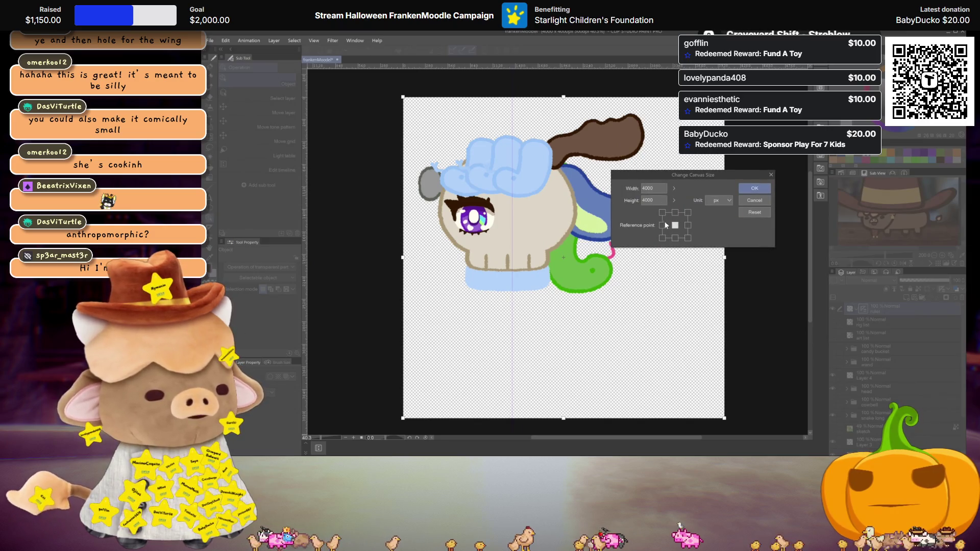
click(687, 225)
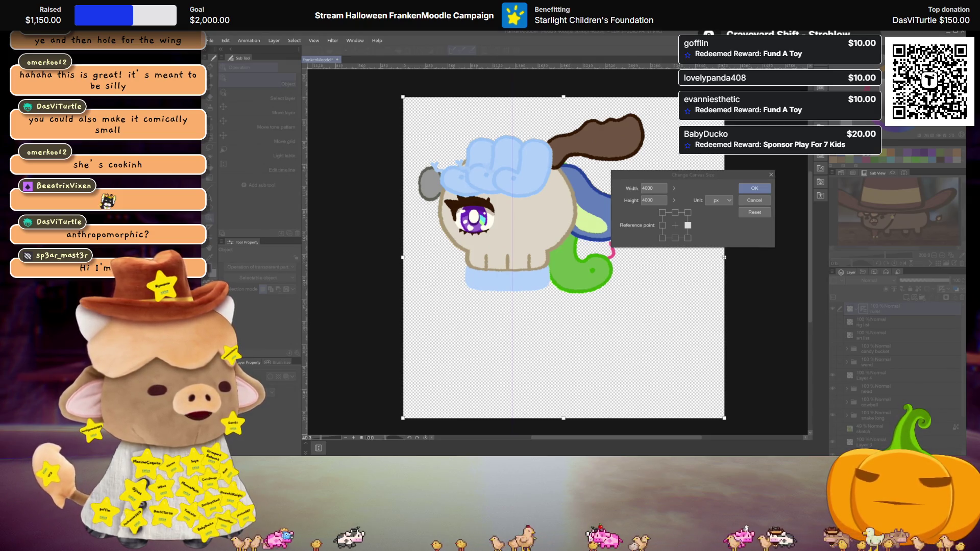
click(646, 188)
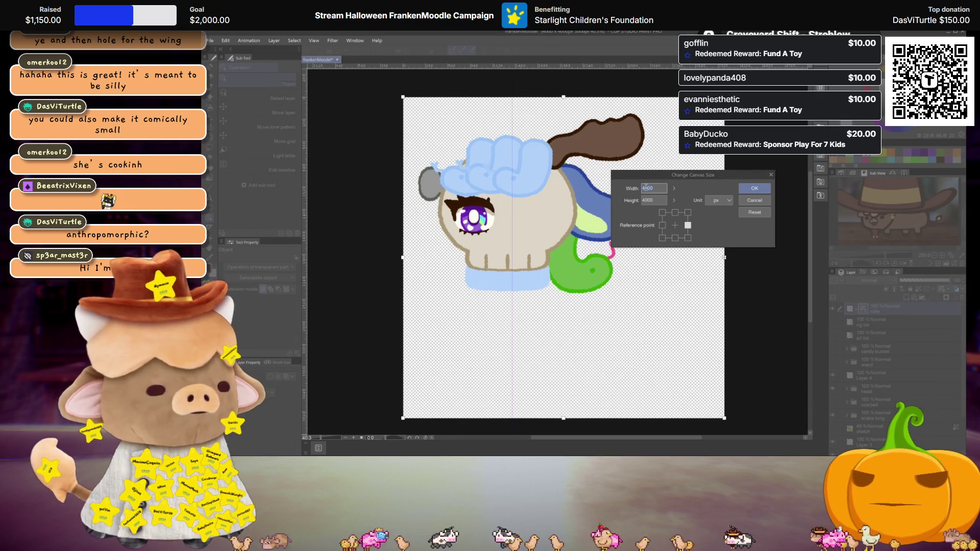
text(5)
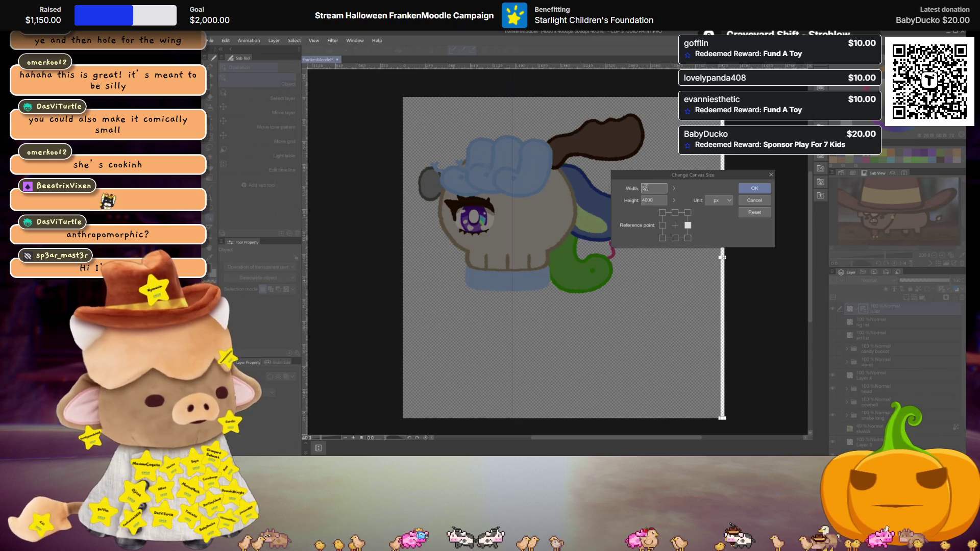
text(280)
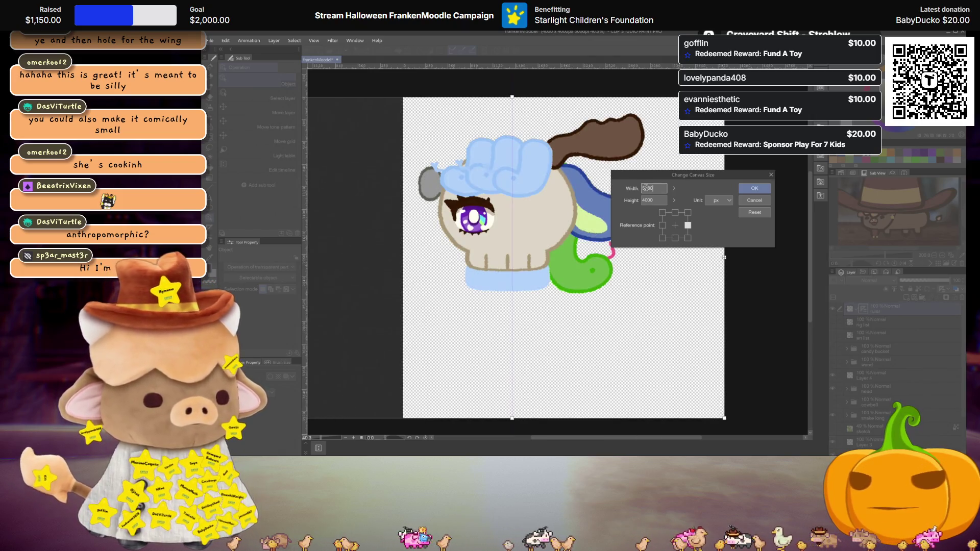
click(754, 188)
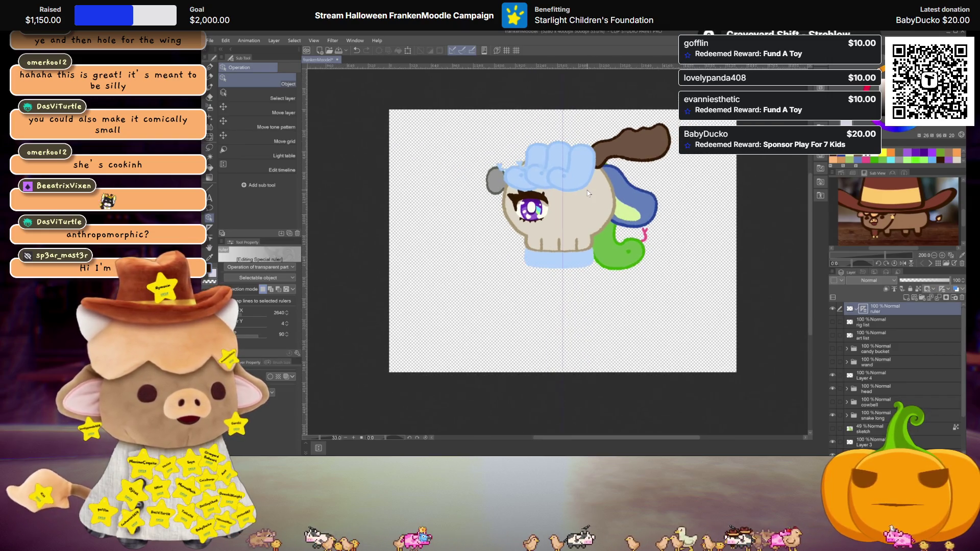
scroll(589, 192, up, 2)
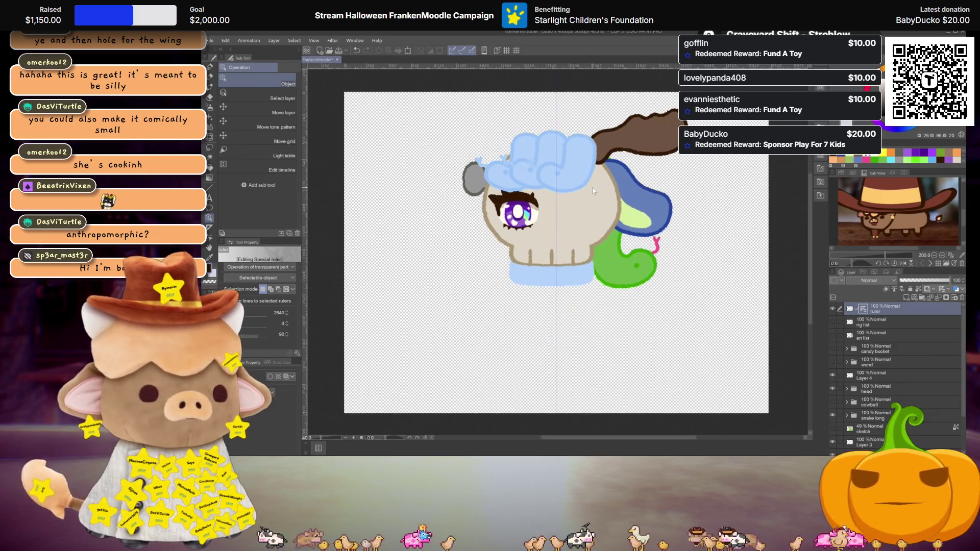
Zoom and pan to the drawing, select Layer 1, and switch to the Textured pen (P)
drag(593, 191, 602, 211)
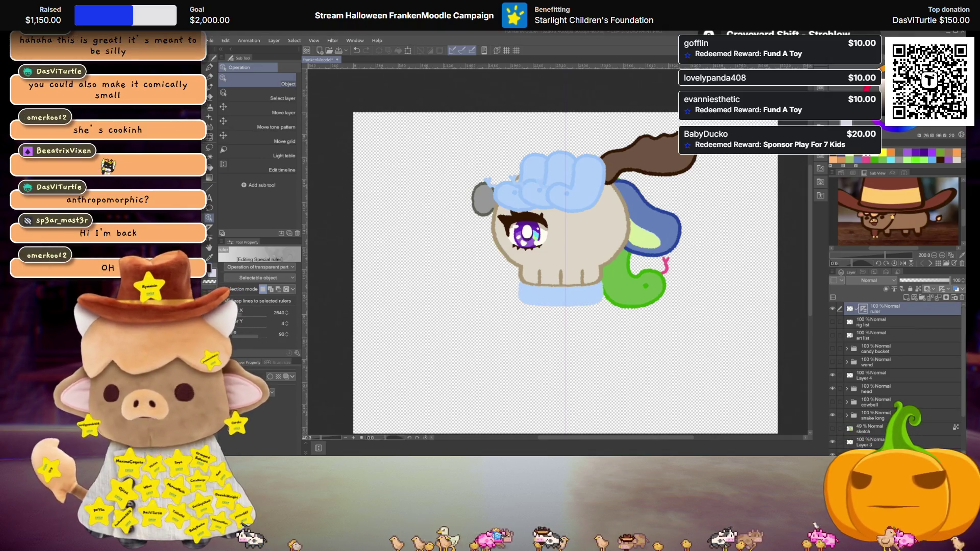
scroll(632, 278, down, 2)
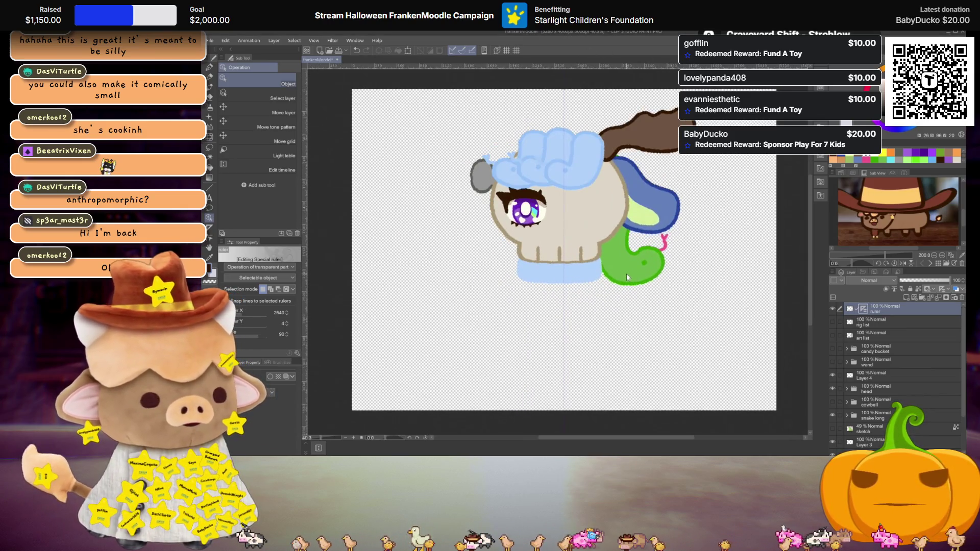
scroll(872, 351, down, 1)
scroll(873, 351, down, 3)
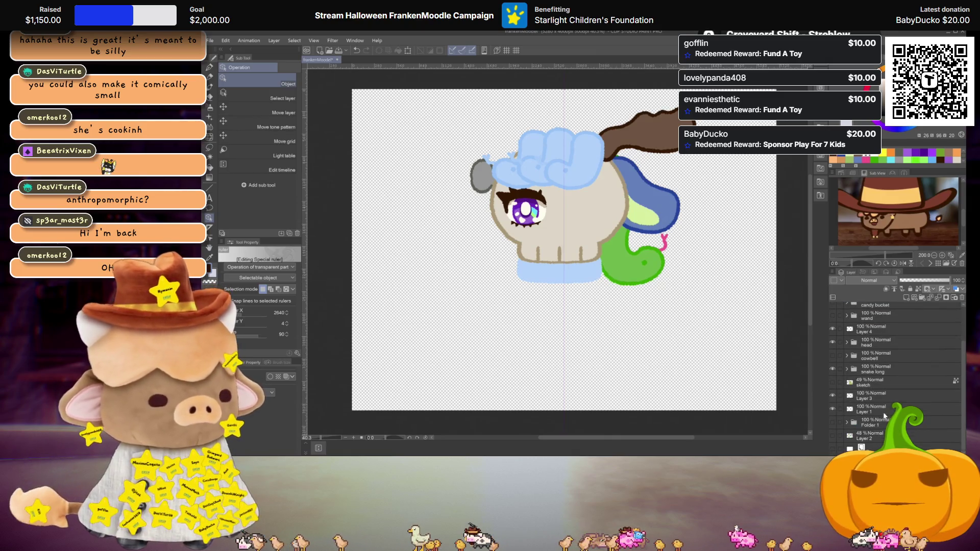
click(876, 413)
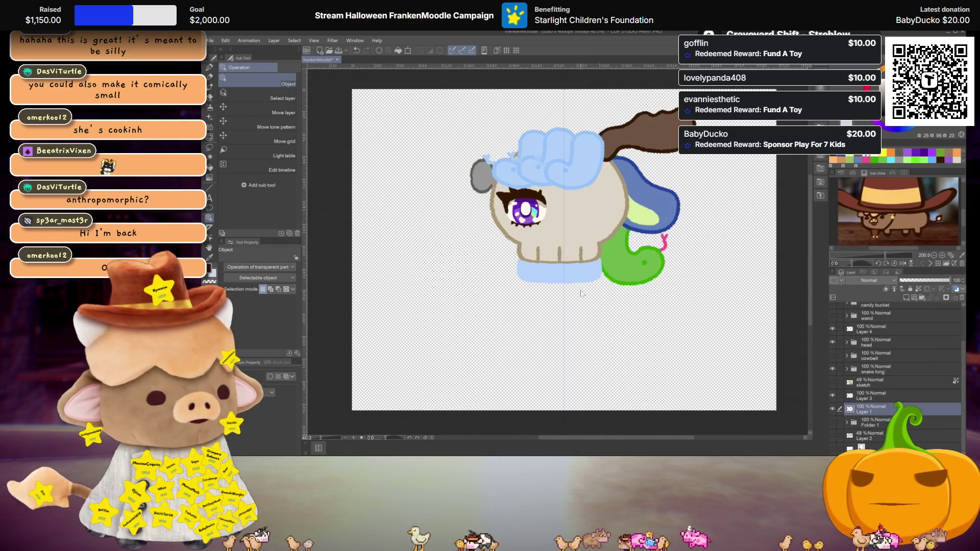
scroll(581, 294, up, 1)
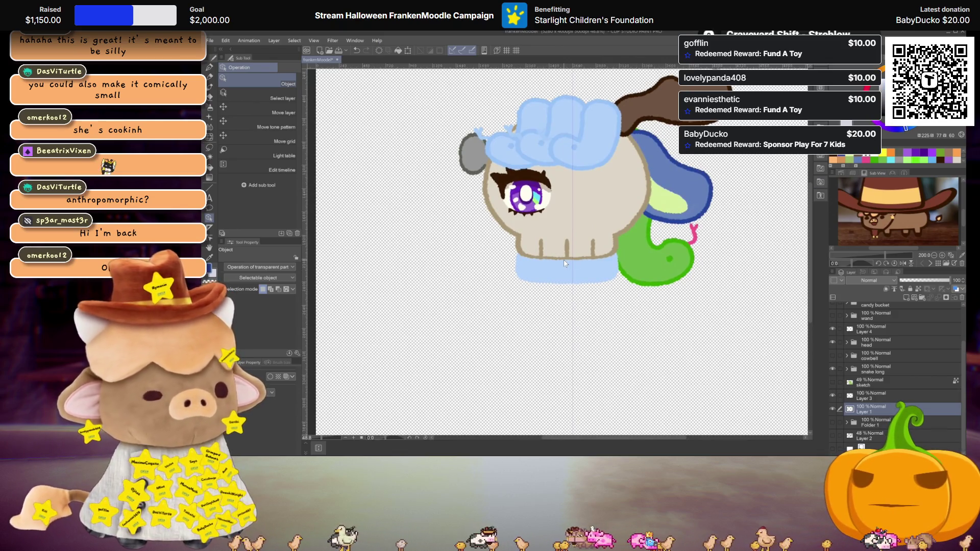
key(p)
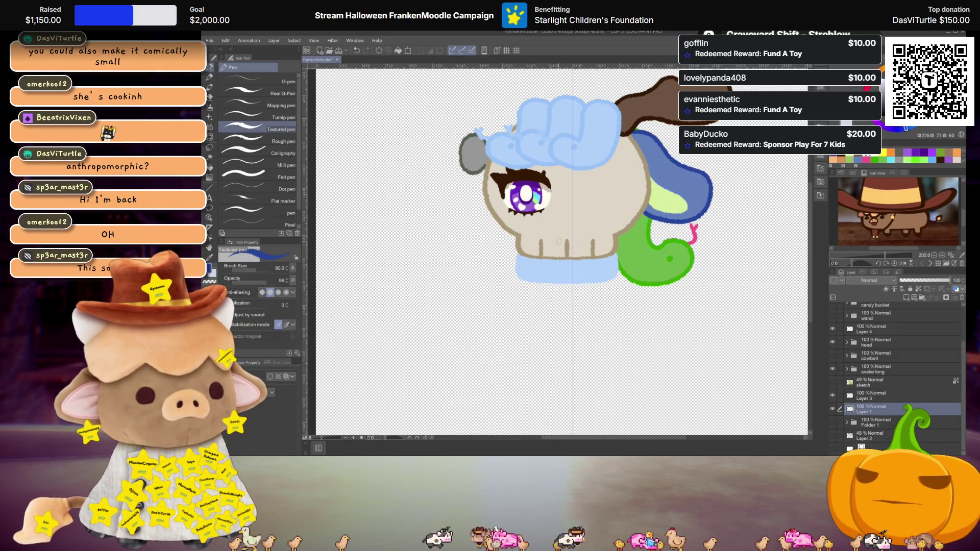
scroll(559, 241, down, 2)
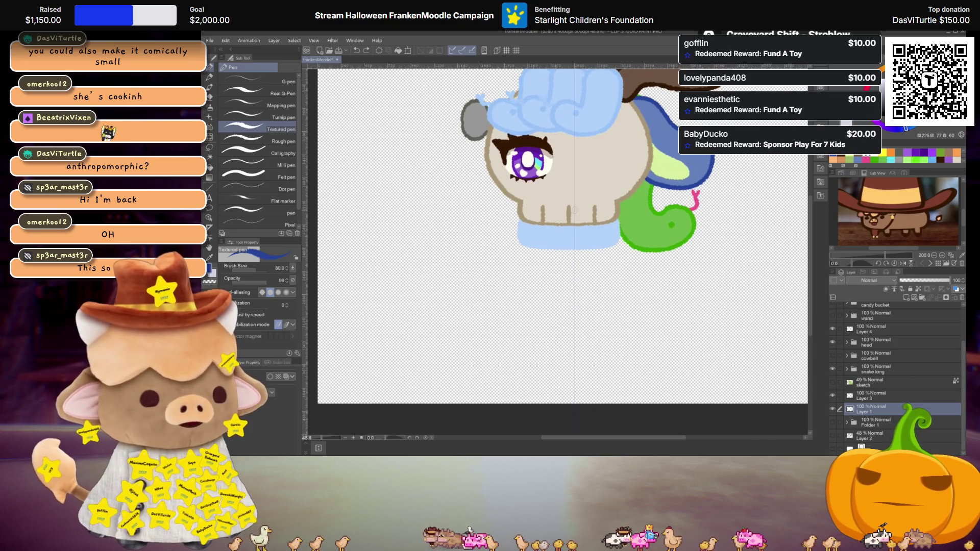
drag(517, 220, 568, 377)
drag(653, 240, 581, 376)
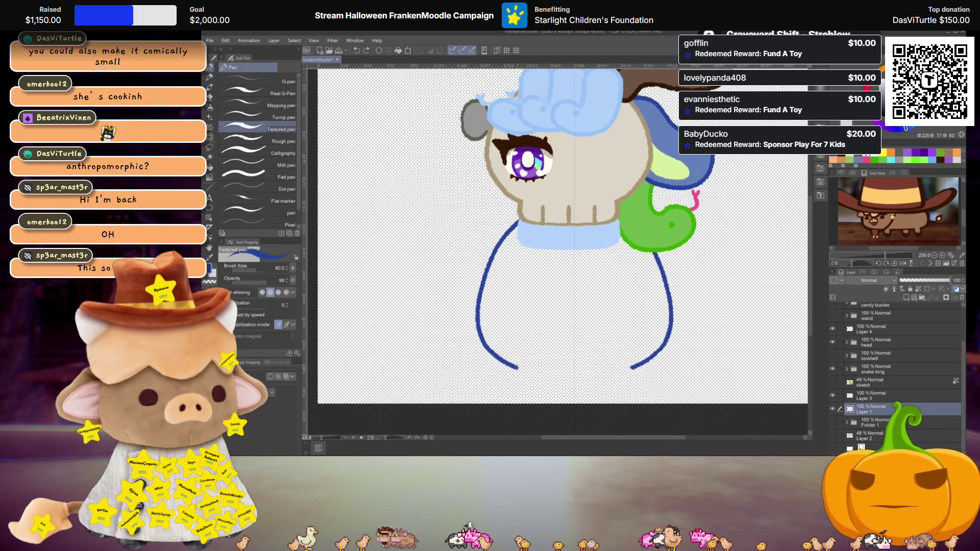
key(ctrl+z)
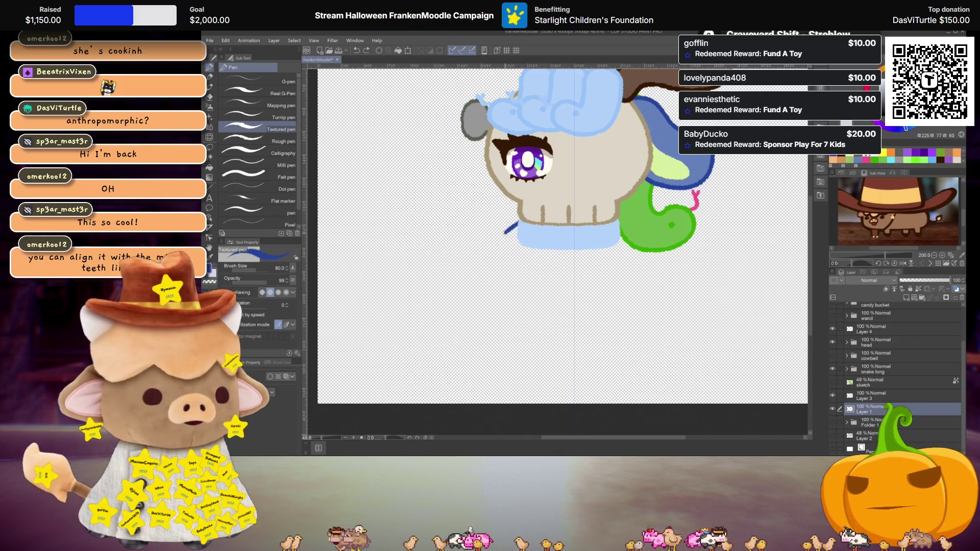
drag(518, 224, 512, 350)
drag(480, 315, 508, 363)
drag(673, 316, 640, 363)
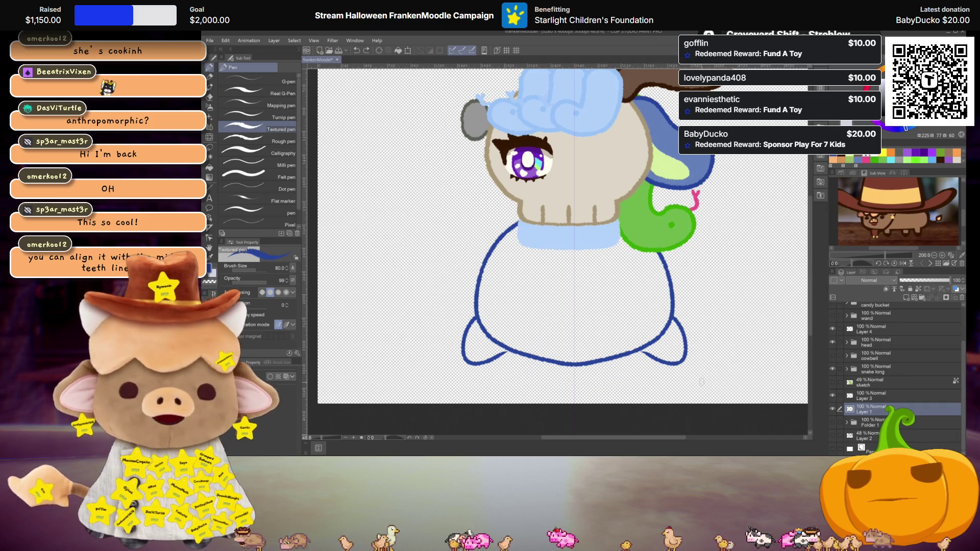
key(ctrl+z)
key(ctrl+z)
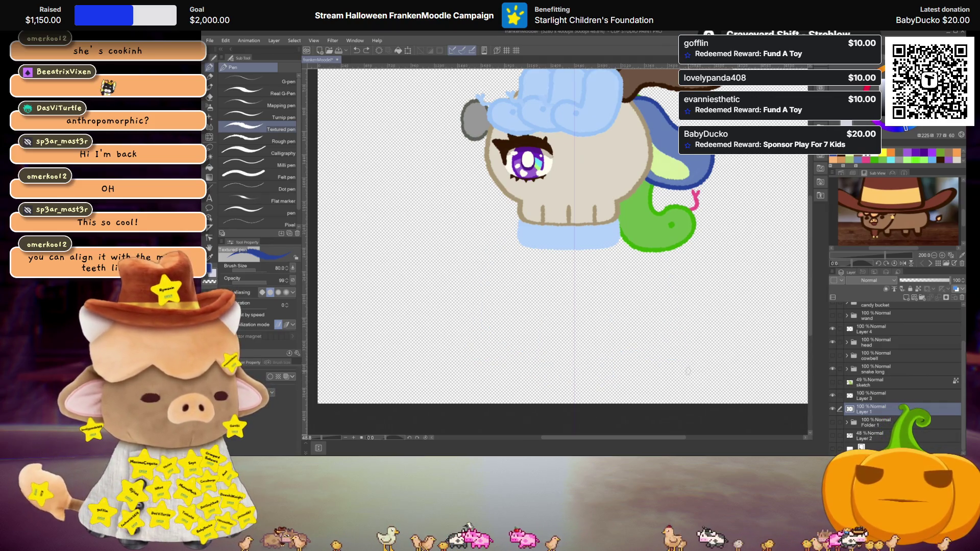
drag(681, 326, 686, 335)
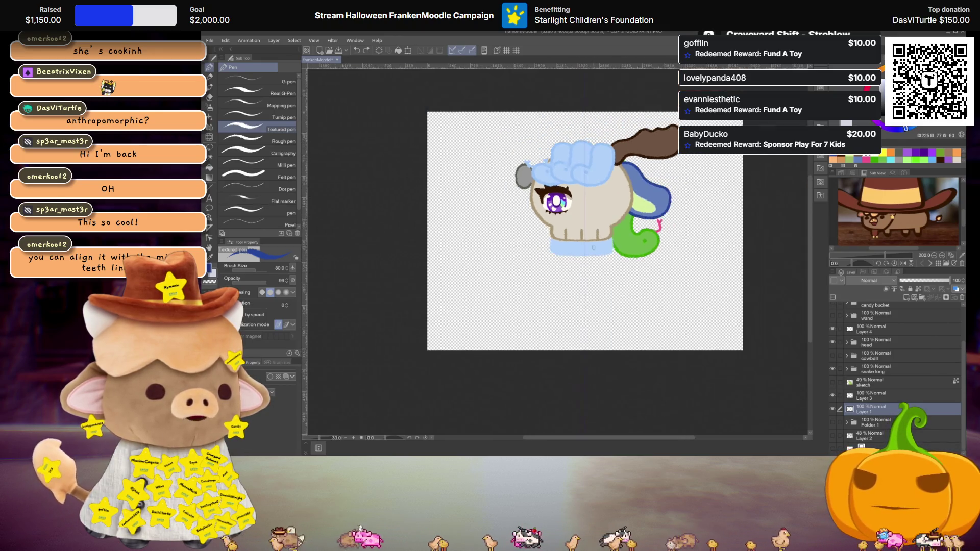
Move the head folder a few pixels right, checking the shift with undo and redo
scroll(604, 196, down, 1)
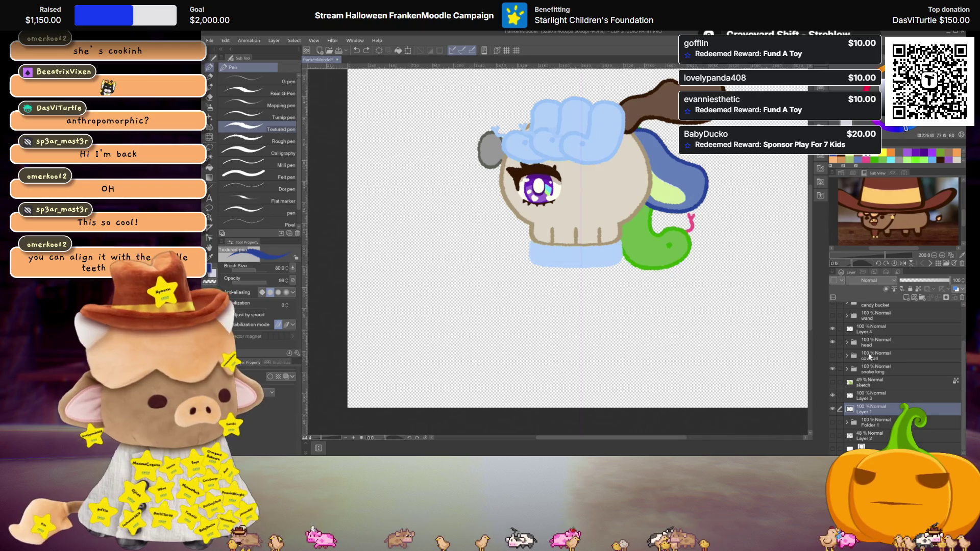
click(874, 342)
key(ctrl+t)
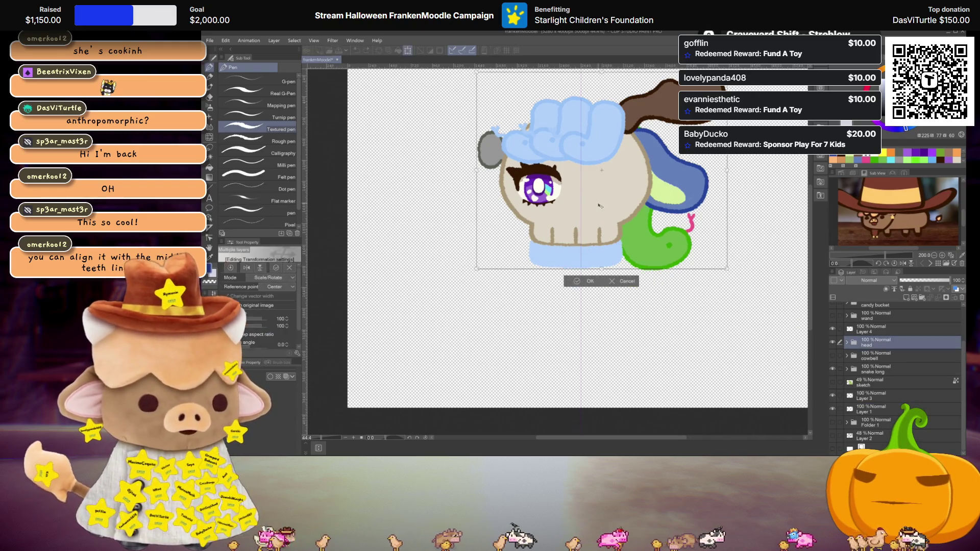
drag(607, 209, 615, 211)
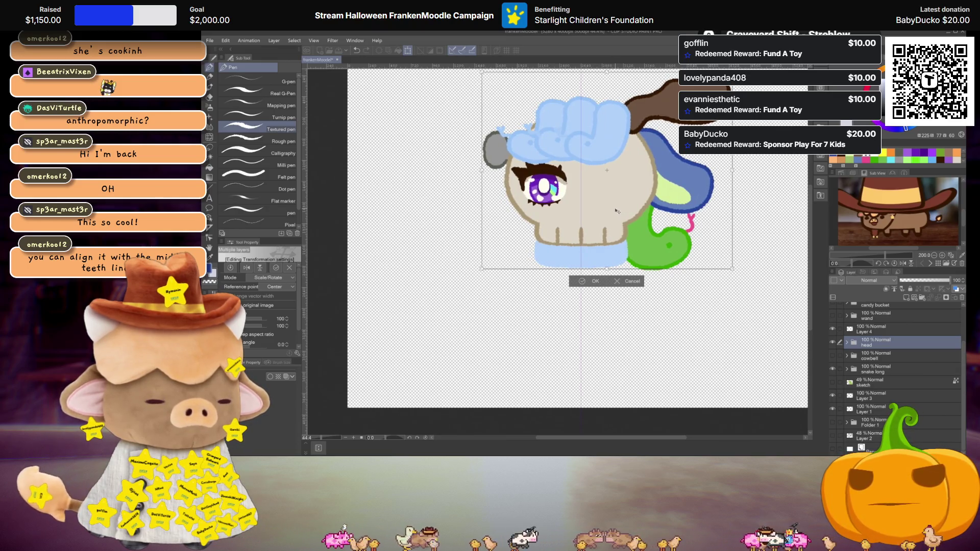
key(Return)
scroll(615, 210, down, 2)
scroll(613, 209, up, 1)
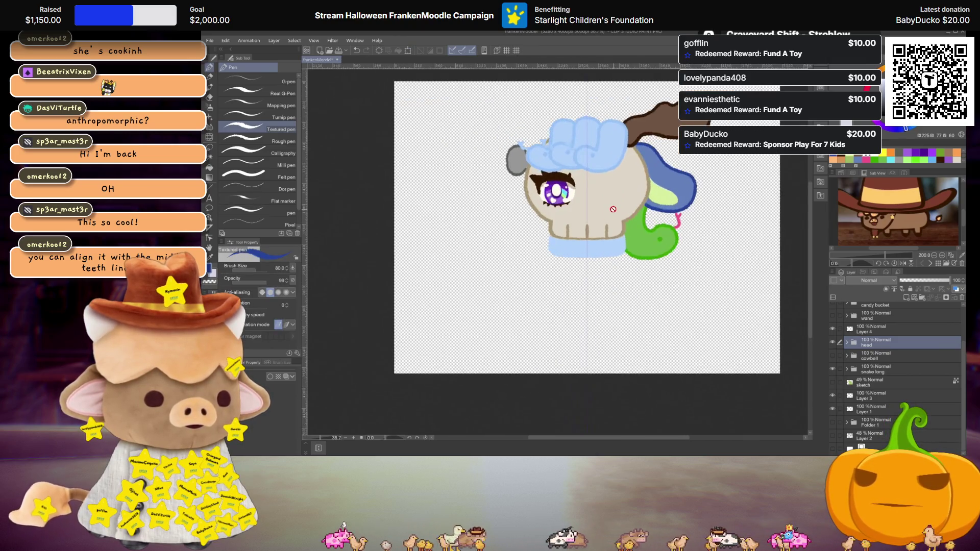
scroll(613, 210, up, 1)
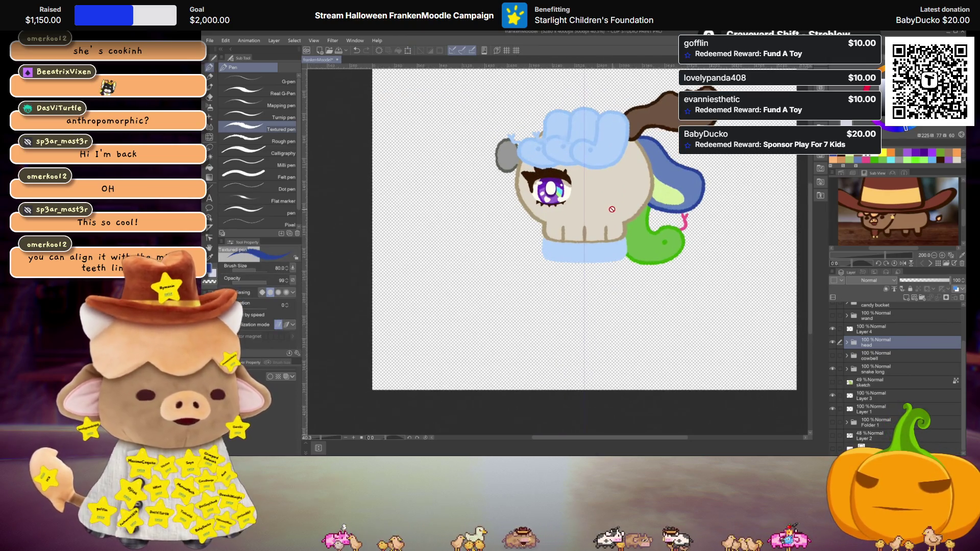
scroll(611, 207, up, 1)
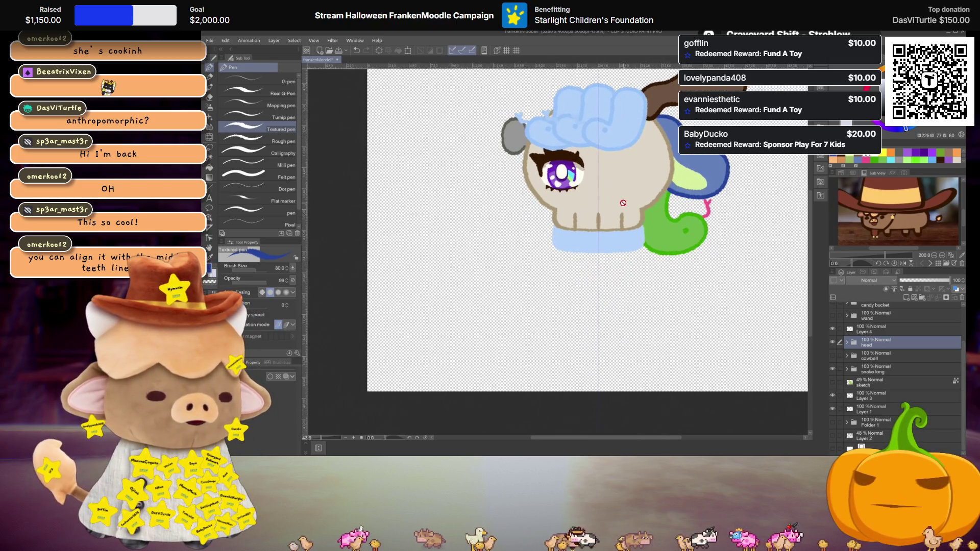
key(ctrl+z)
key(ctrl+y)
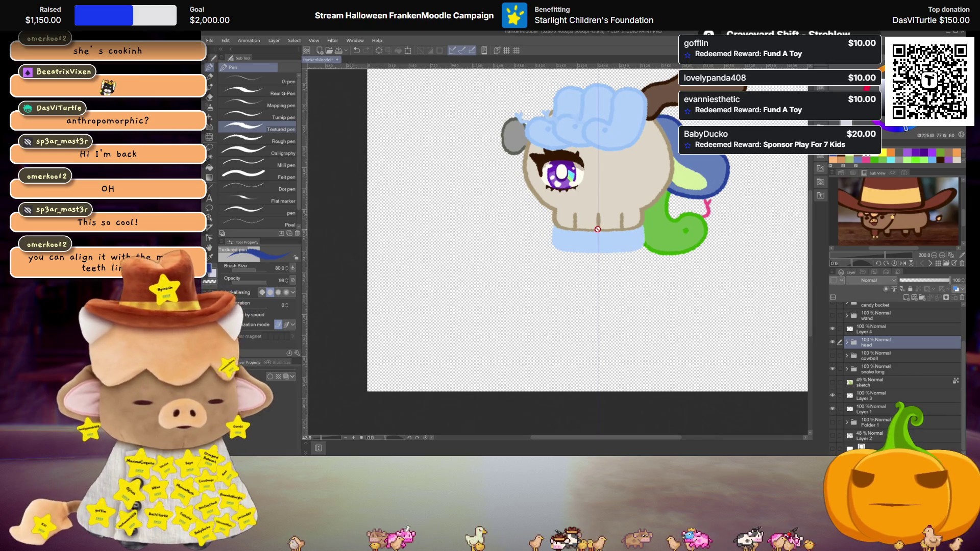
Pan the view across the drawing and select Layer 4
drag(617, 203, 589, 245)
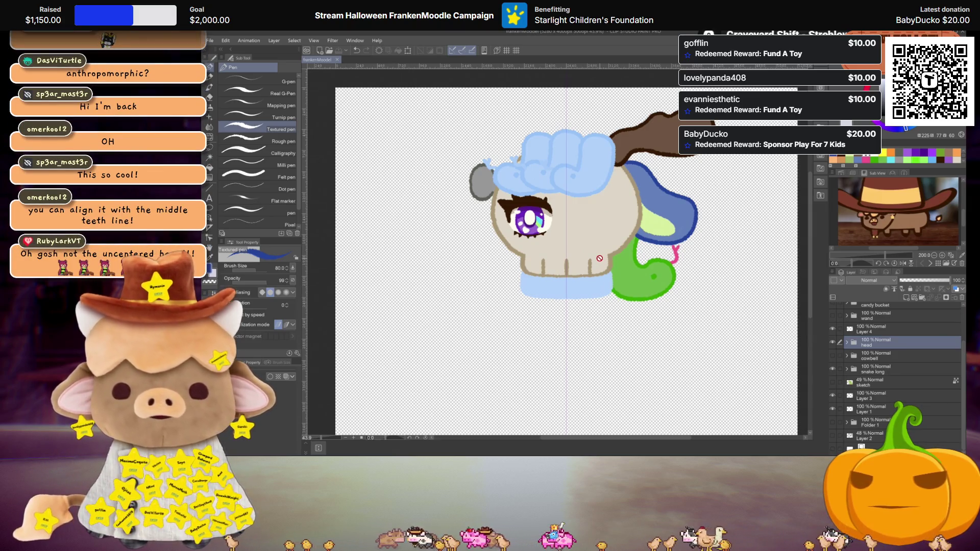
scroll(597, 259, down, 1)
scroll(595, 262, up, 2)
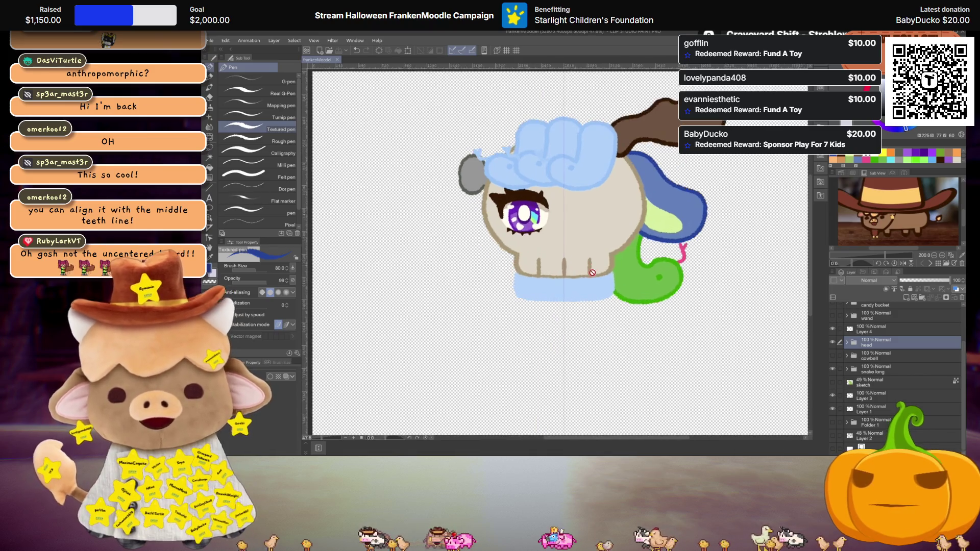
scroll(579, 278, down, 1)
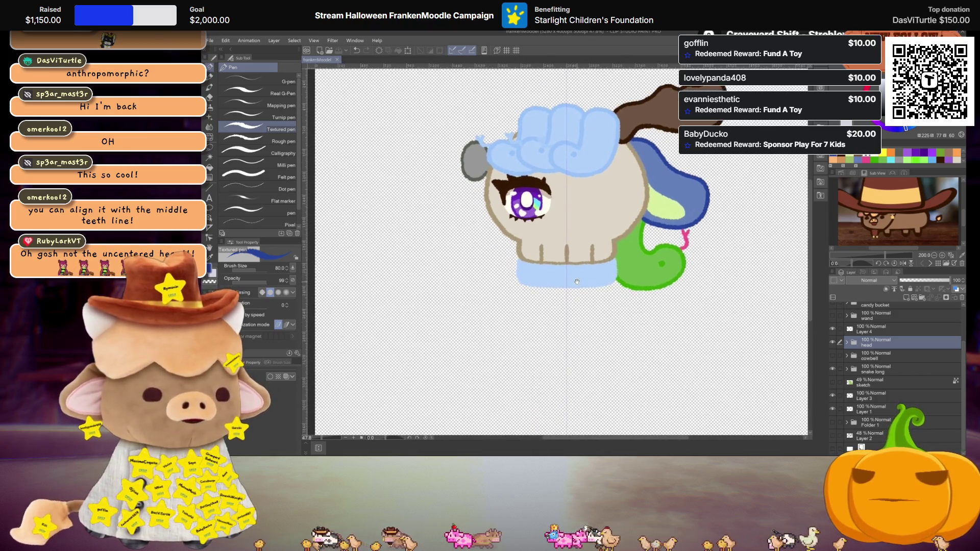
drag(583, 290, 585, 292)
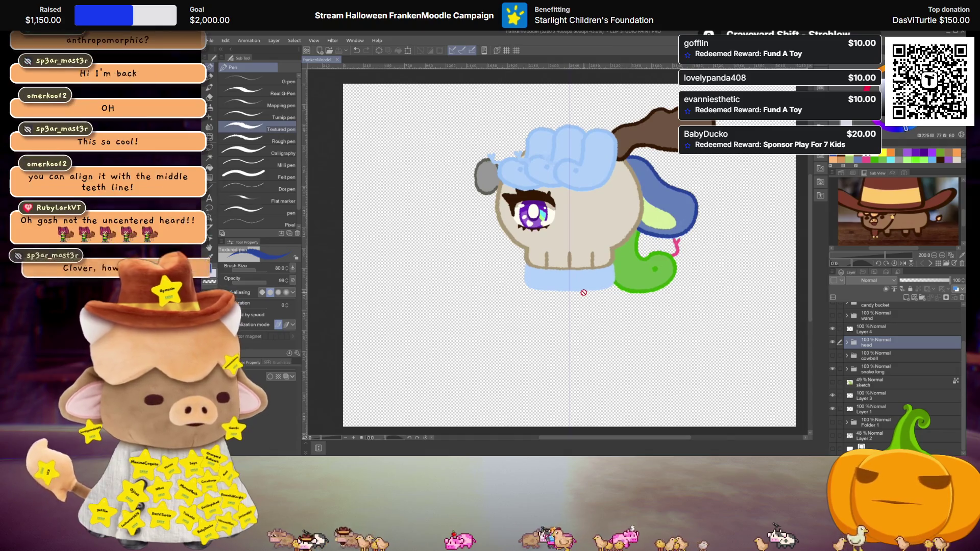
drag(587, 331, 591, 319)
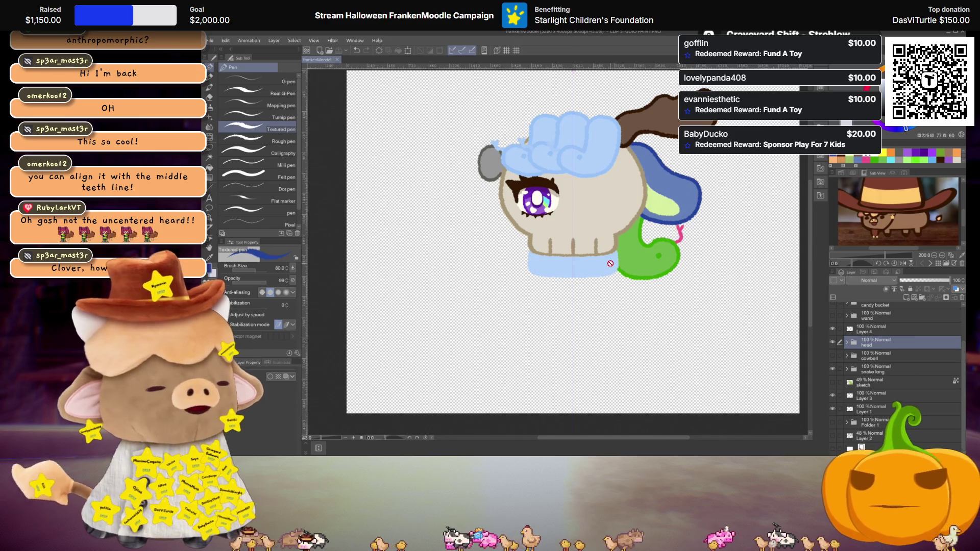
click(867, 330)
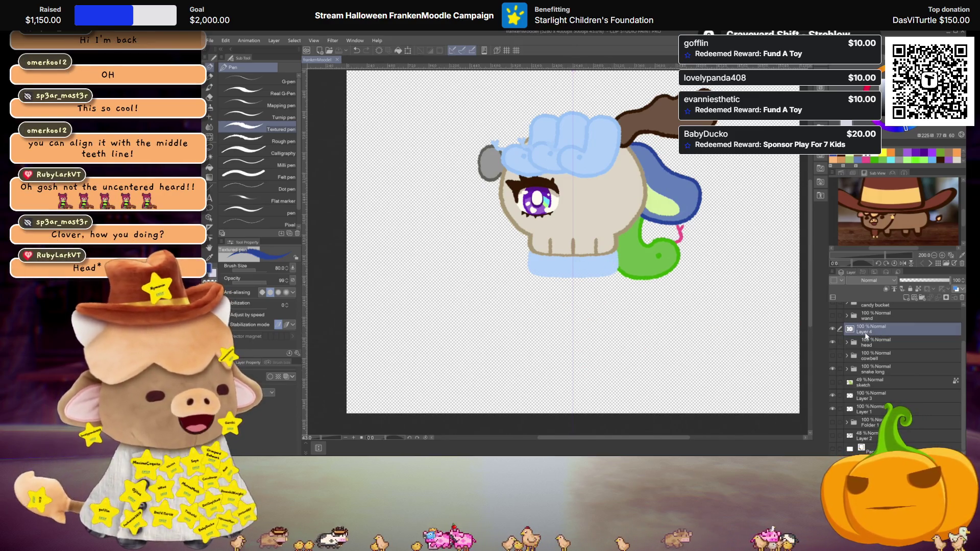
click(870, 397)
scroll(539, 348, up, 2)
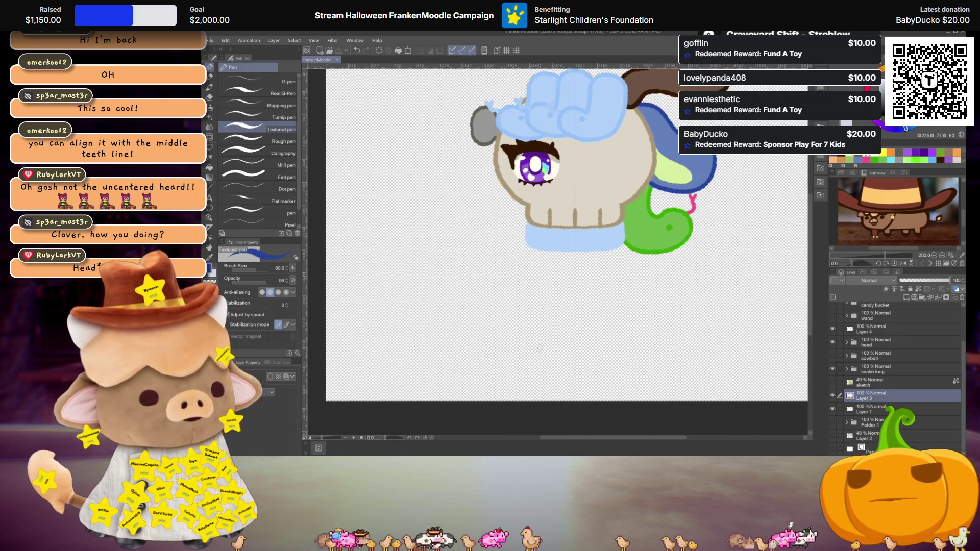
click(574, 379)
mouse_move(547, 379)
mouse_down()
mouse_move(602, 379)
mouse_move(638, 240)
mouse_up()
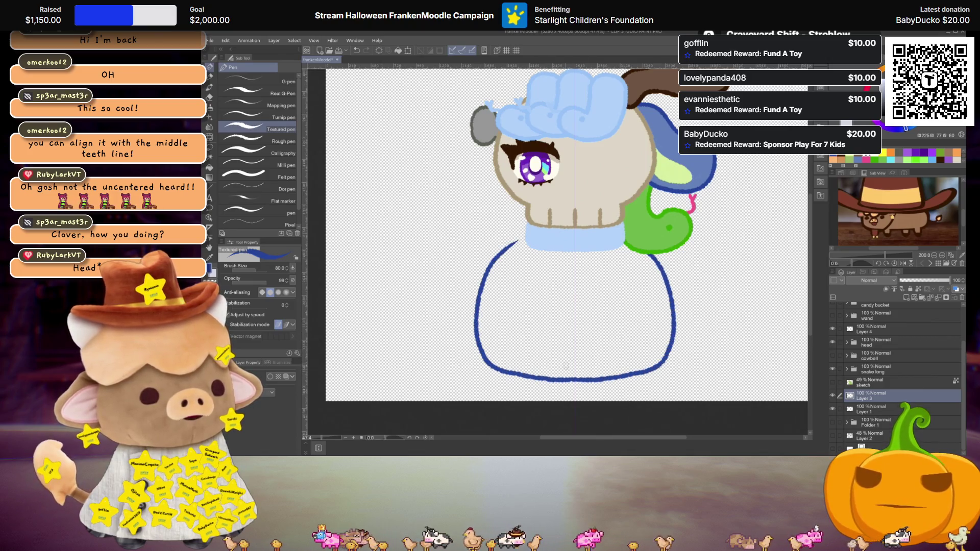
key(ctrl+z)
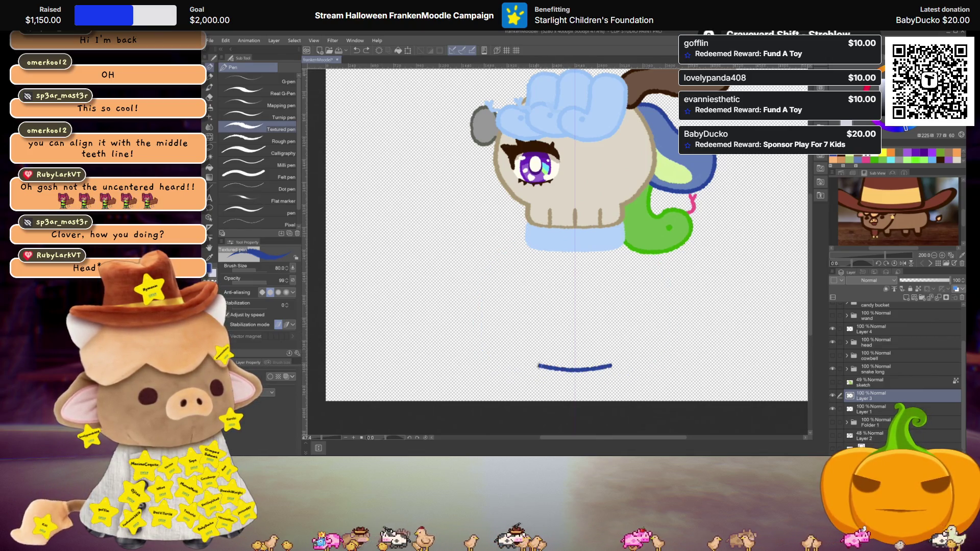
drag(608, 367, 651, 329)
key(ctrl+z)
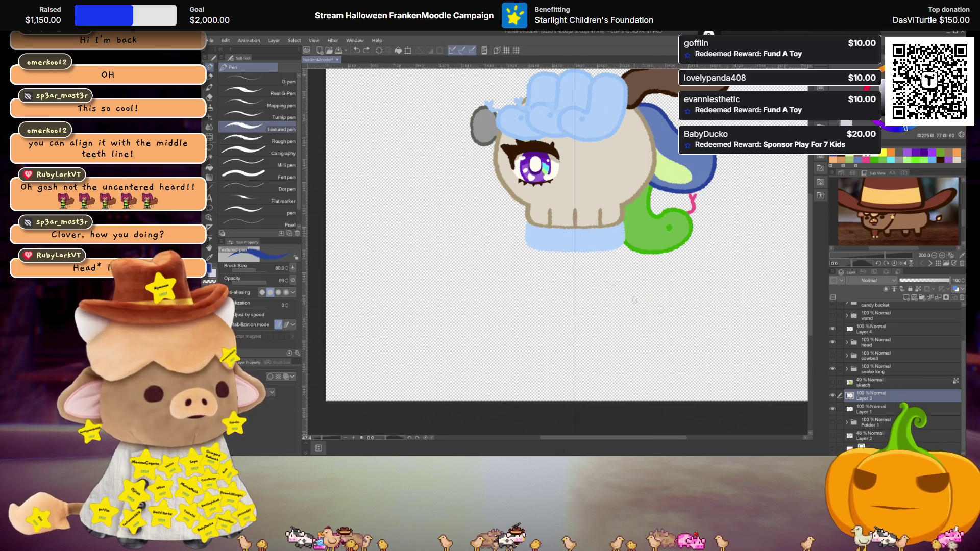
click(854, 344)
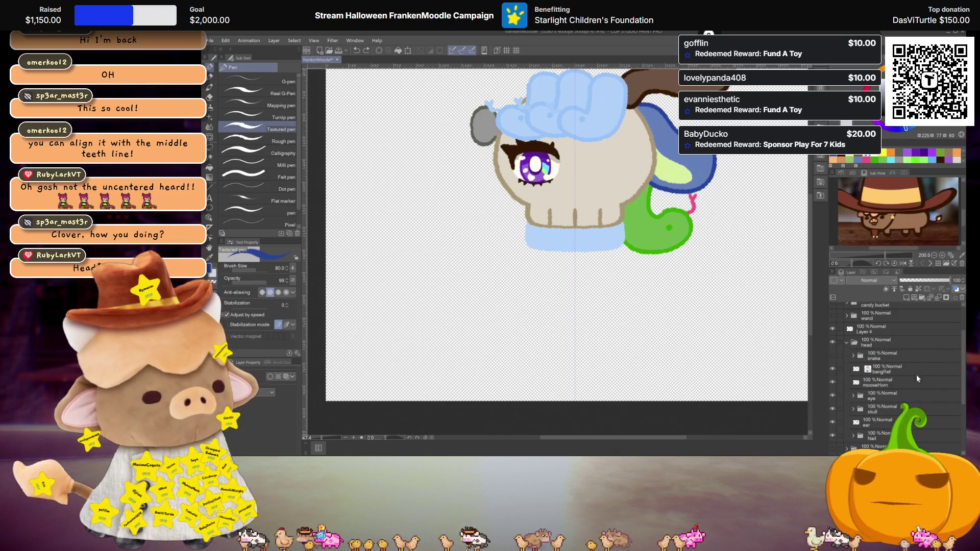
Select skullTeethTC in the skull folder, merge it down, and paste a copy near skullLine
scroll(964, 365, down, 3)
click(866, 349)
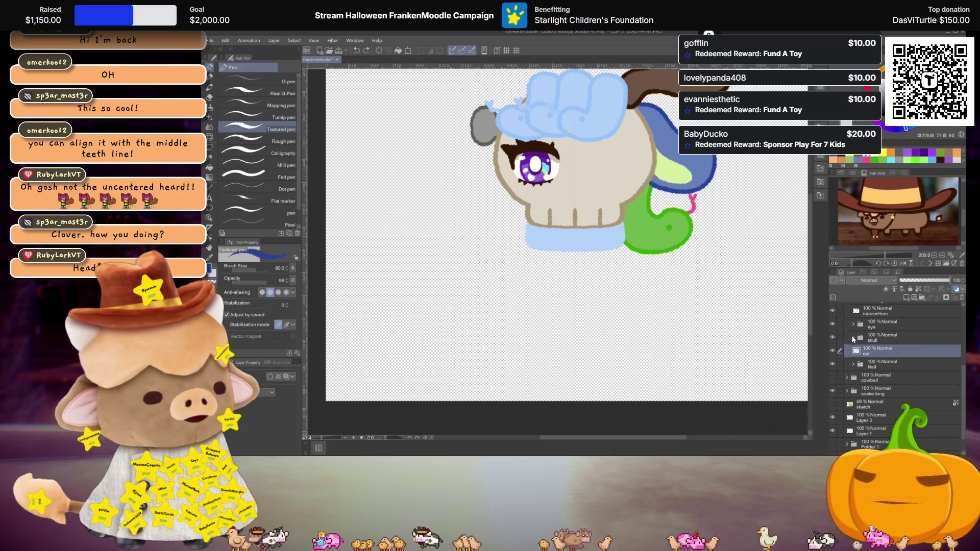
click(853, 338)
click(882, 418)
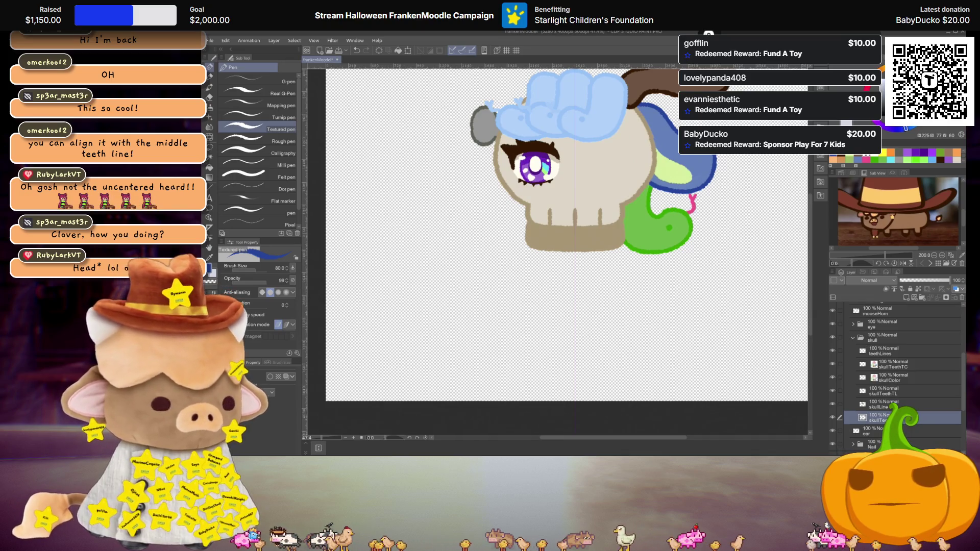
key(ctrl+e)
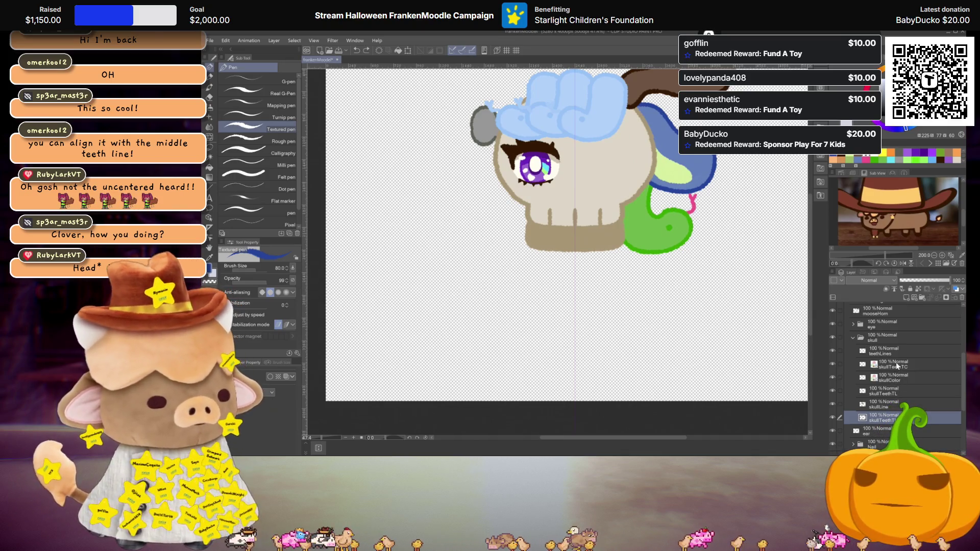
key(ctrl+c)
key(ctrl+v)
drag(896, 365, 893, 428)
Move the teeth copy down into a lower jaw, compare its visibility, then undo the jaw
key(ctrl+t)
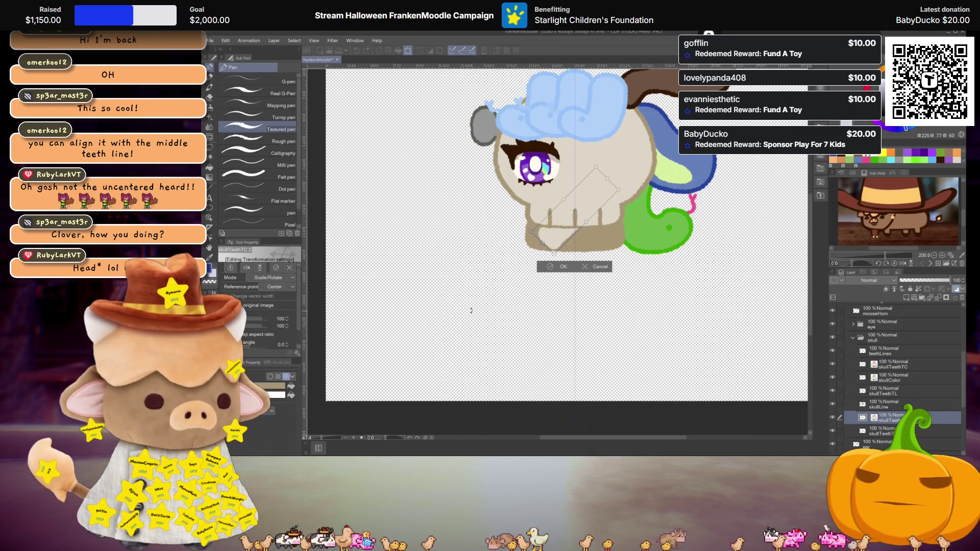
drag(591, 212, 588, 235)
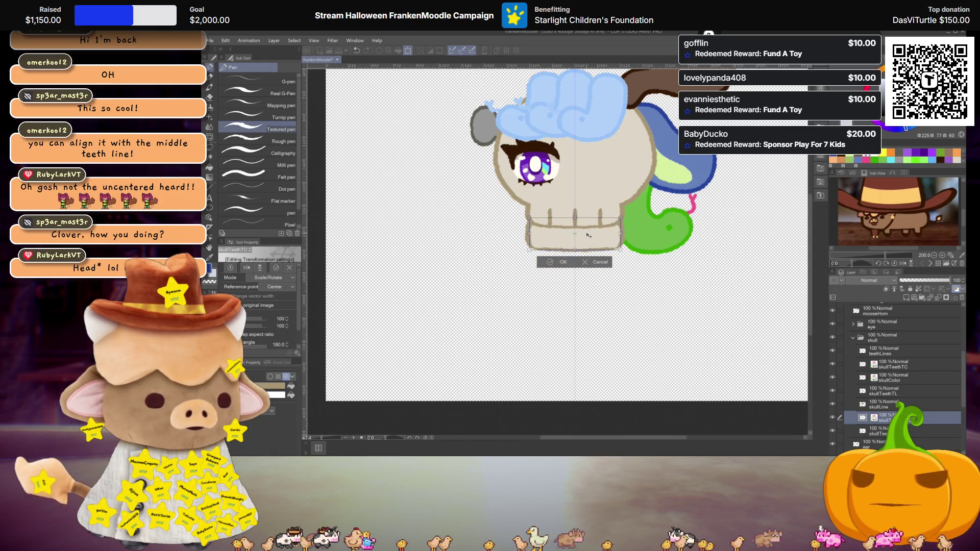
key(Return)
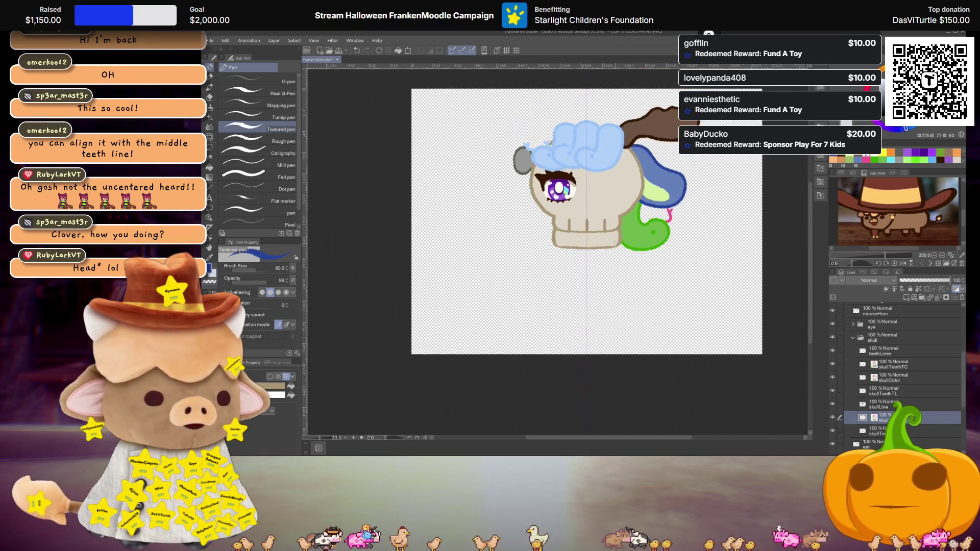
scroll(616, 290, up, 1)
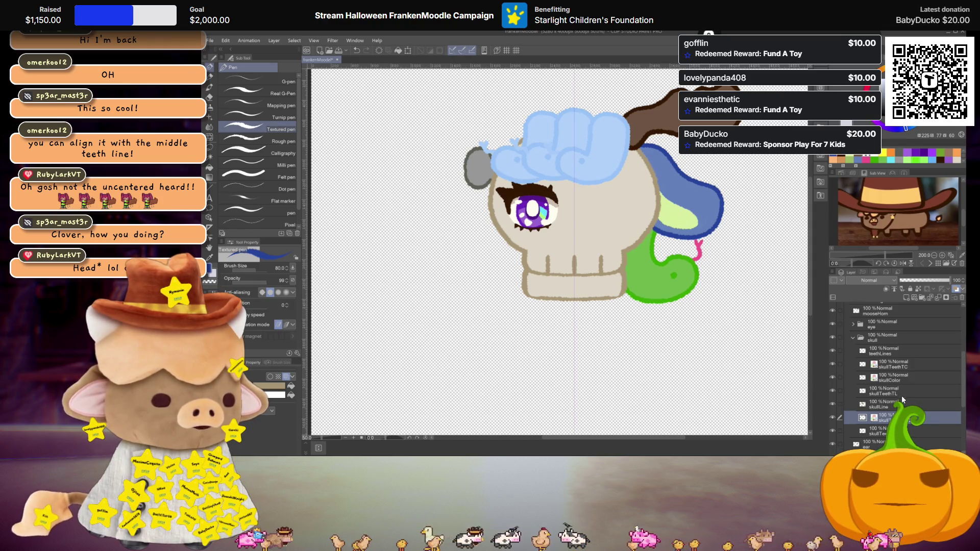
ctrl+click(872, 430)
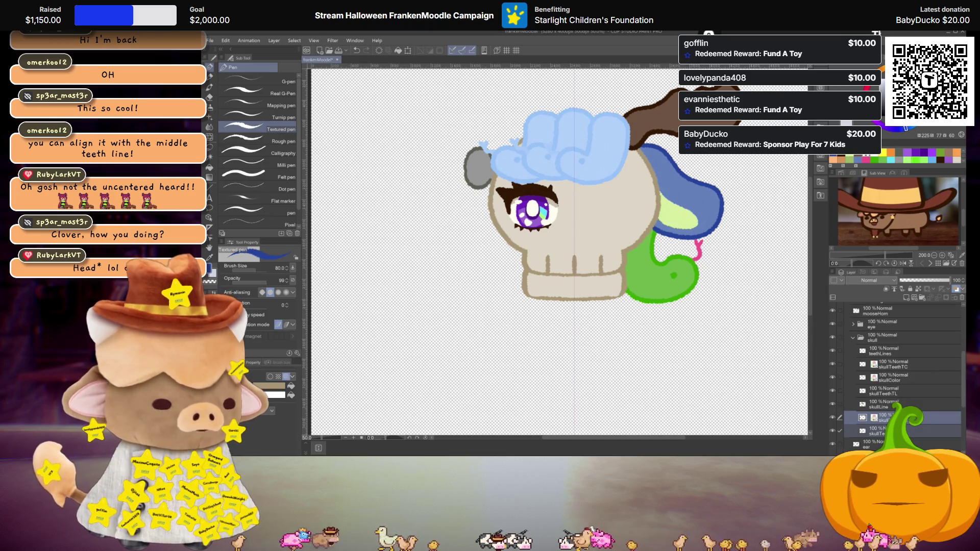
scroll(728, 341, down, 2)
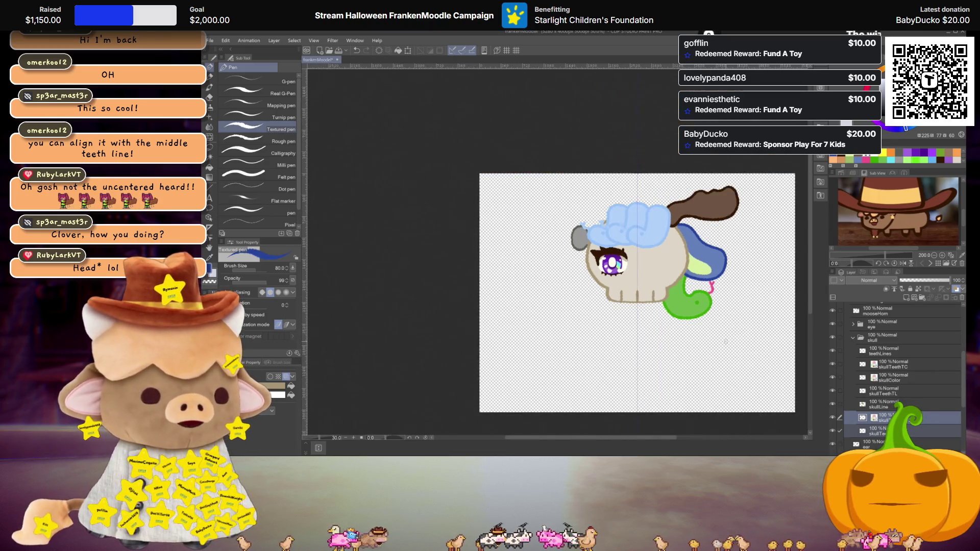
scroll(725, 341, up, 1)
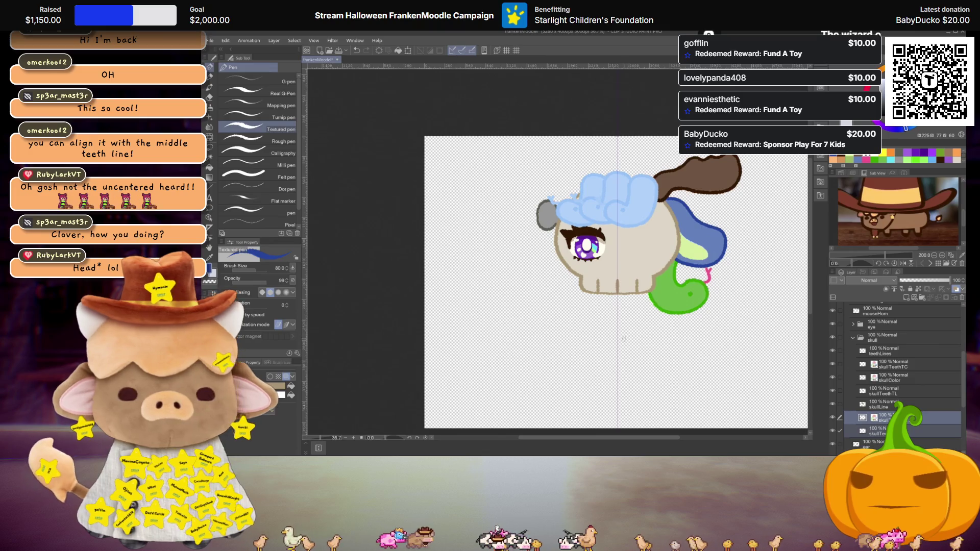
scroll(605, 291, up, 1)
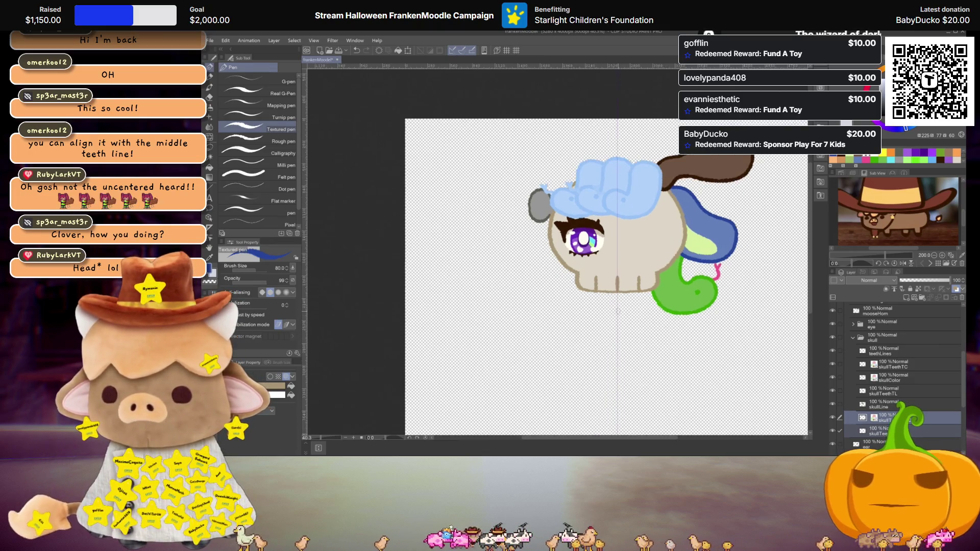
scroll(605, 291, down, 1)
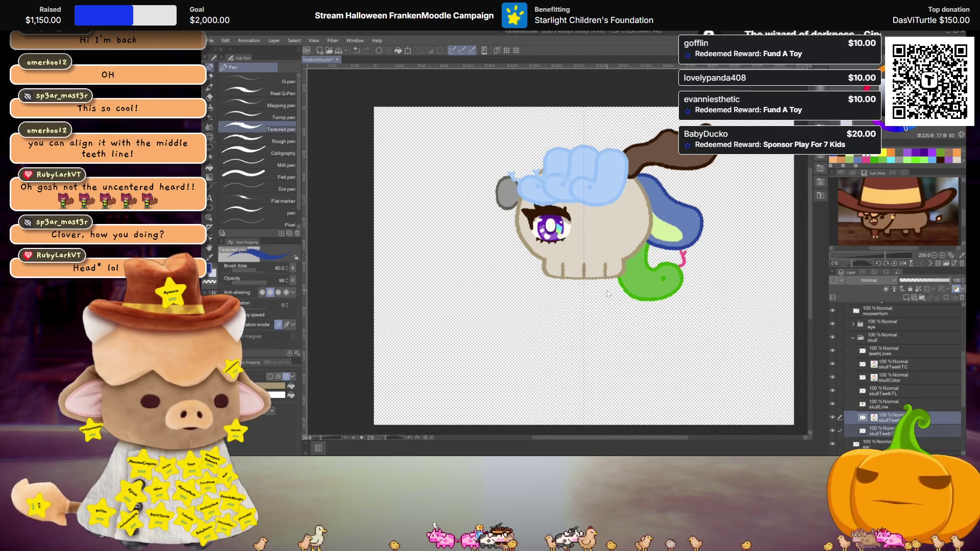
key(ctrl+z)
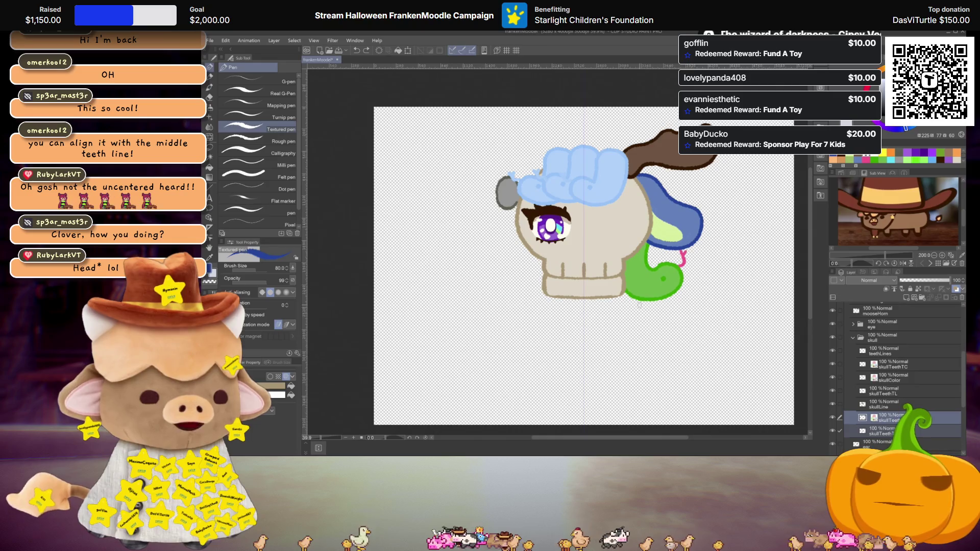
key(ctrl+z)
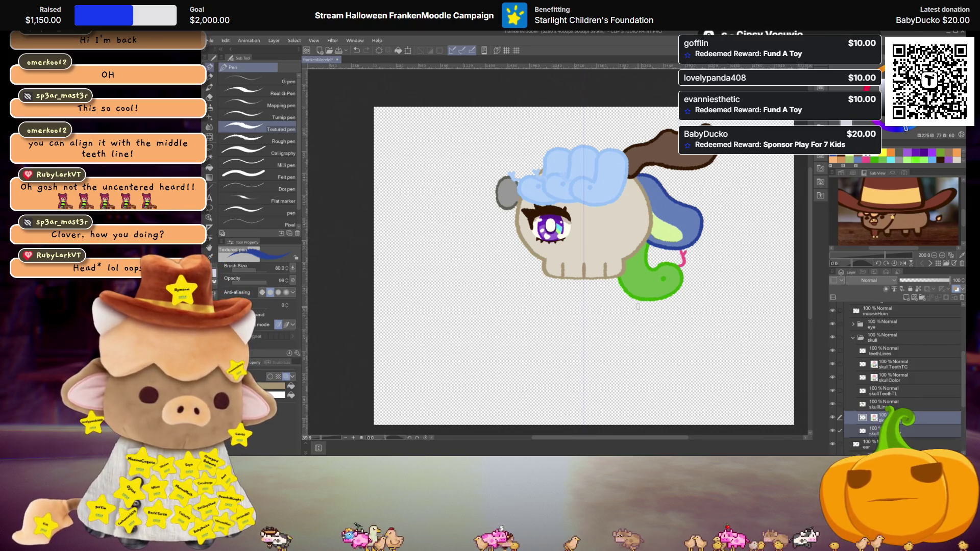
Delete the two extra skullTeeth layers beneath skullLine
key(ctrl+plus)
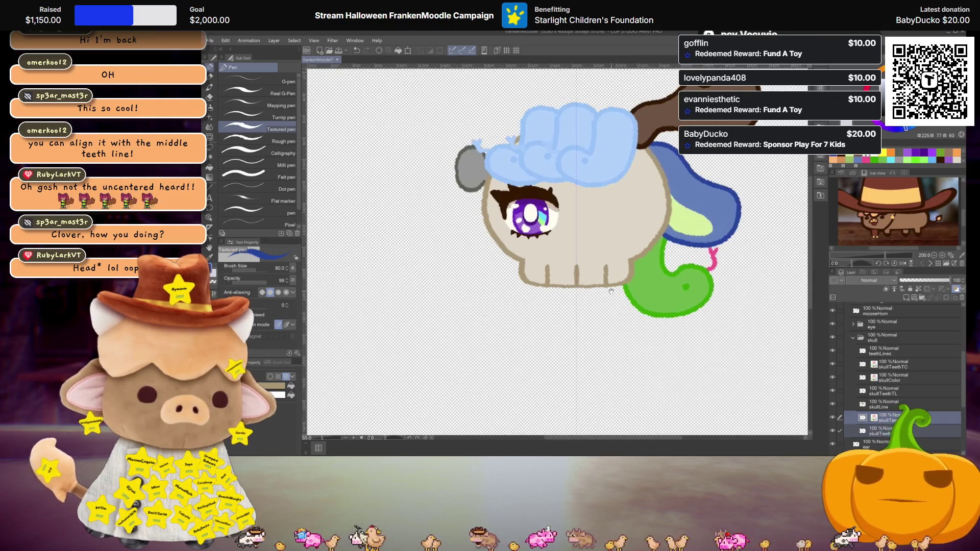
click(883, 431)
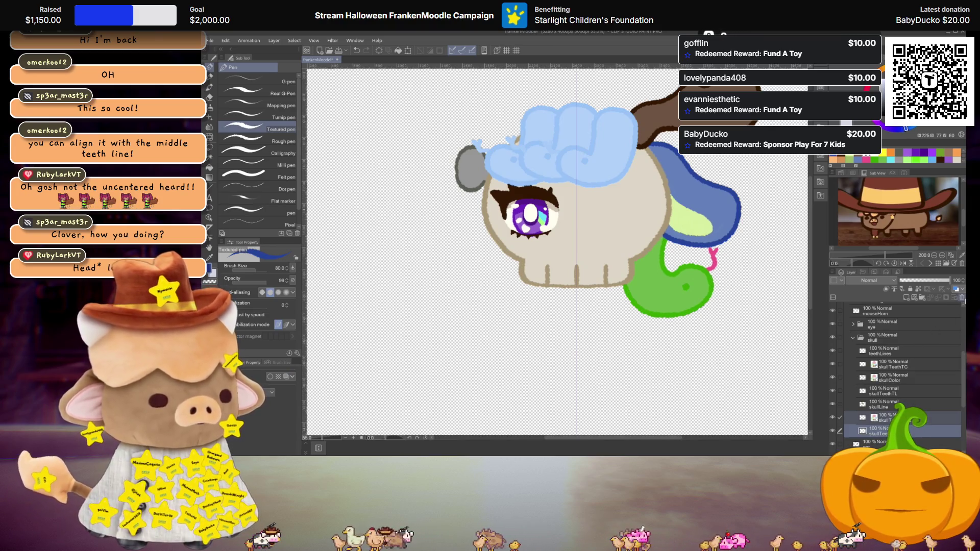
click(963, 299)
scroll(879, 412, down, 5)
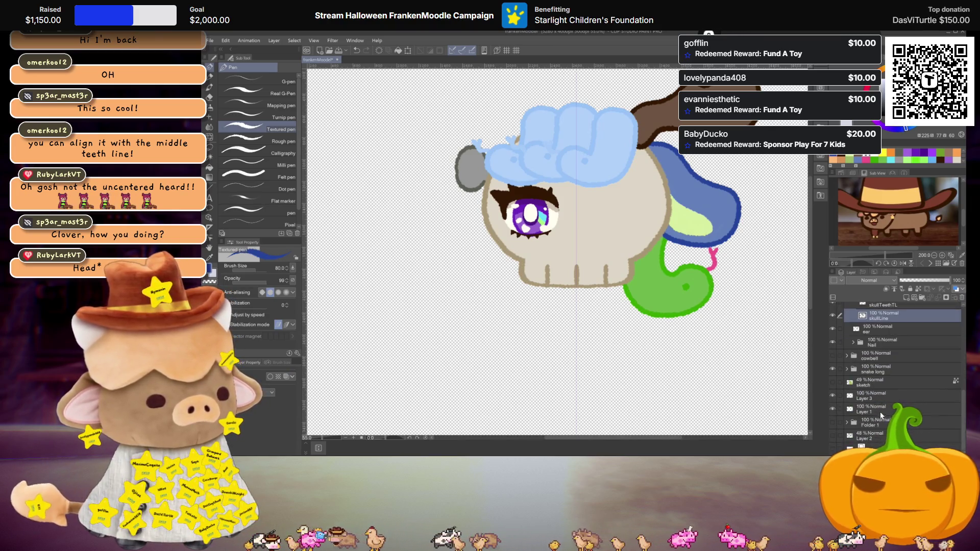
Show the hidden candy-corn cowbell layer and nudge the cowbell a few pixels to the right
click(874, 397)
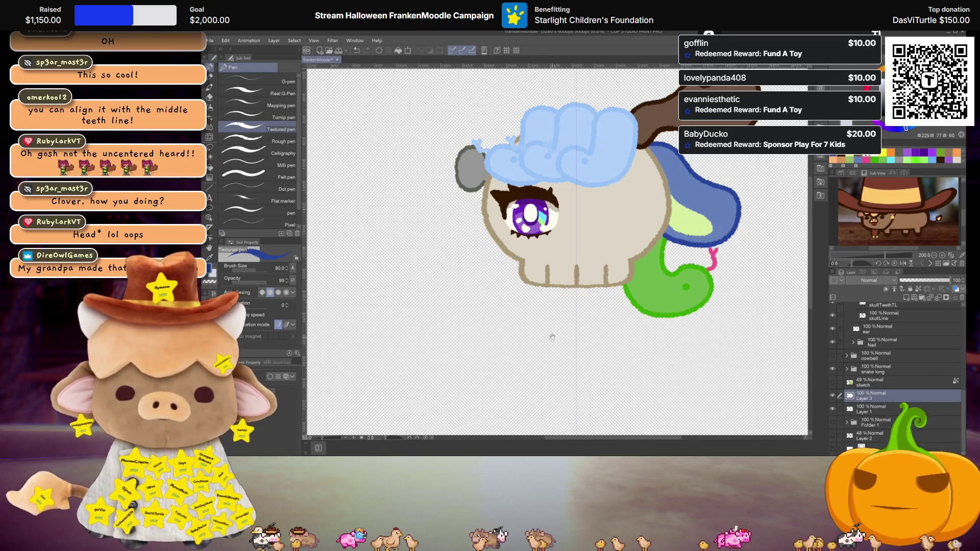
key(ctrl+minus)
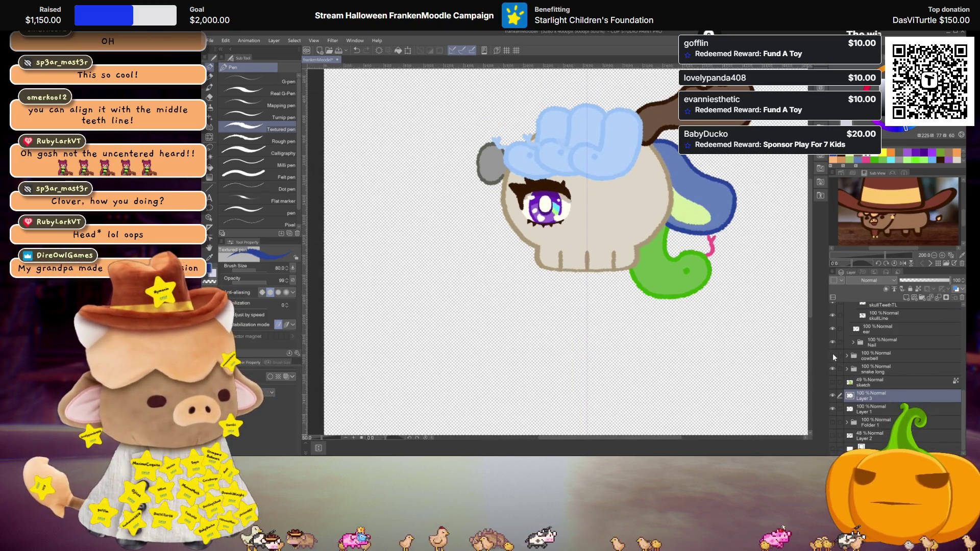
click(832, 355)
click(892, 359)
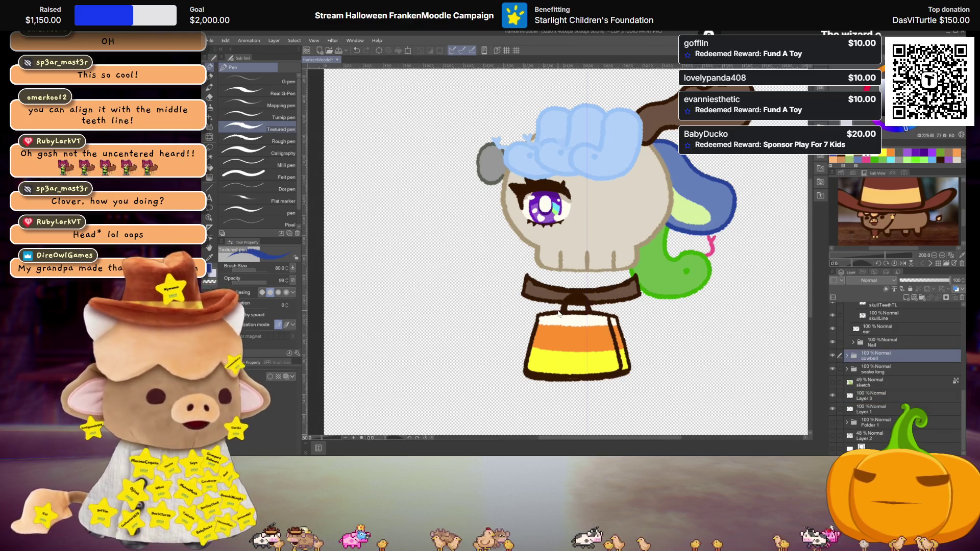
key(ctrl+t)
drag(615, 319, 608, 318)
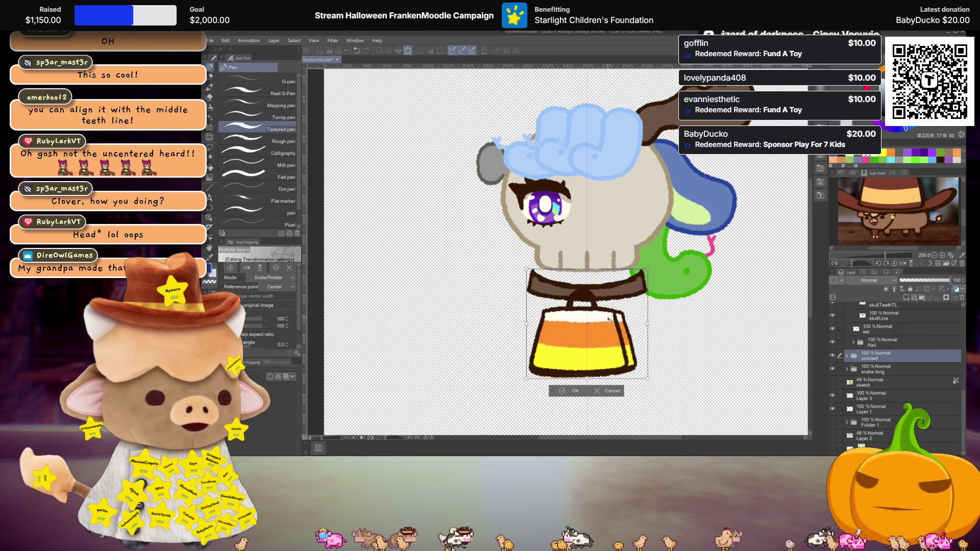
key(Return)
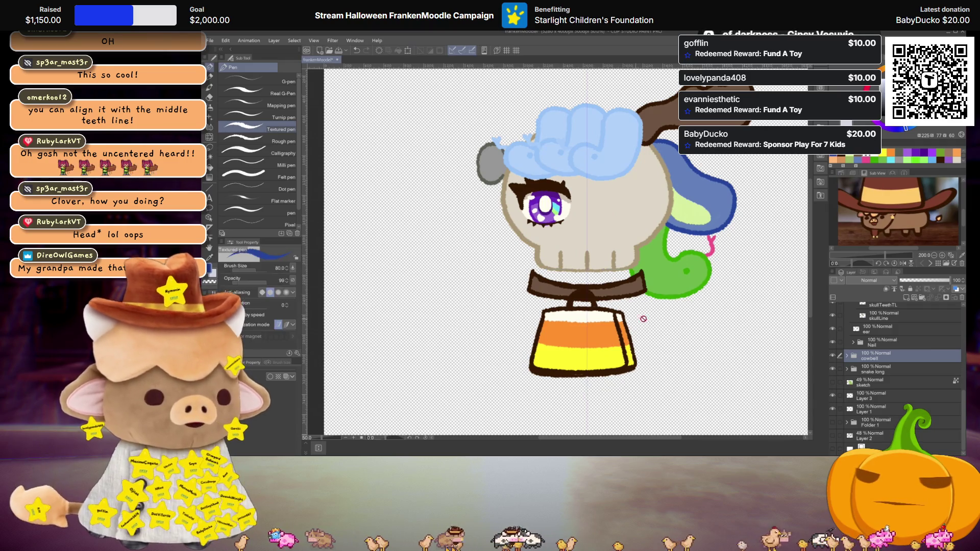
Make Layer 3 the working layer again
scroll(581, 330, up, 2)
scroll(580, 330, down, 1)
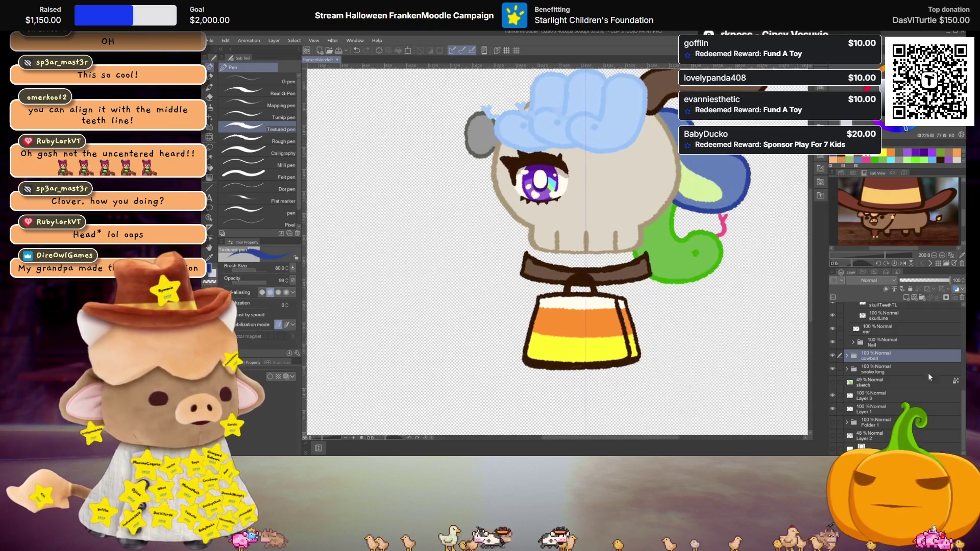
click(897, 396)
scroll(598, 301, up, 2)
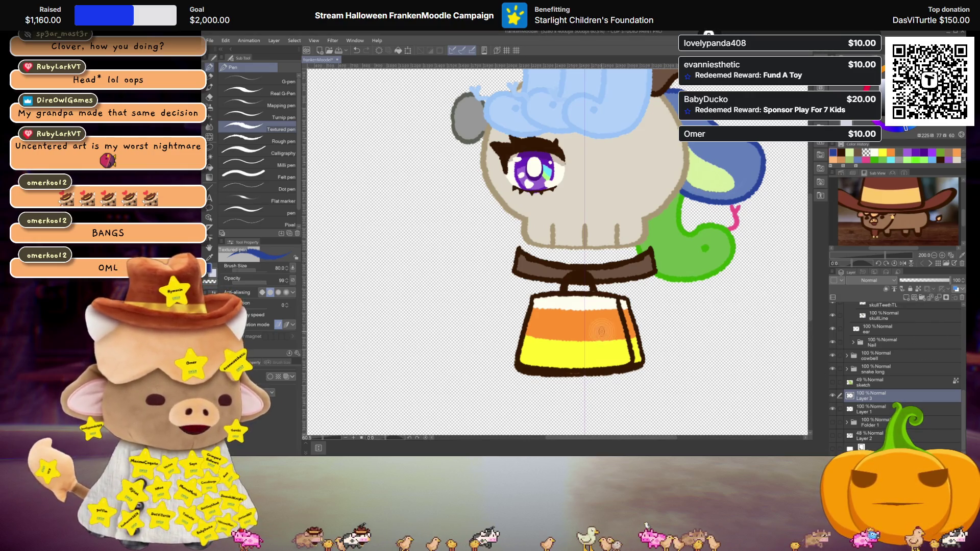
Draw two blue Textured-pen strokes down either side of the cowbell as the body outline
scroll(621, 343, down, 3)
scroll(621, 343, up, 2)
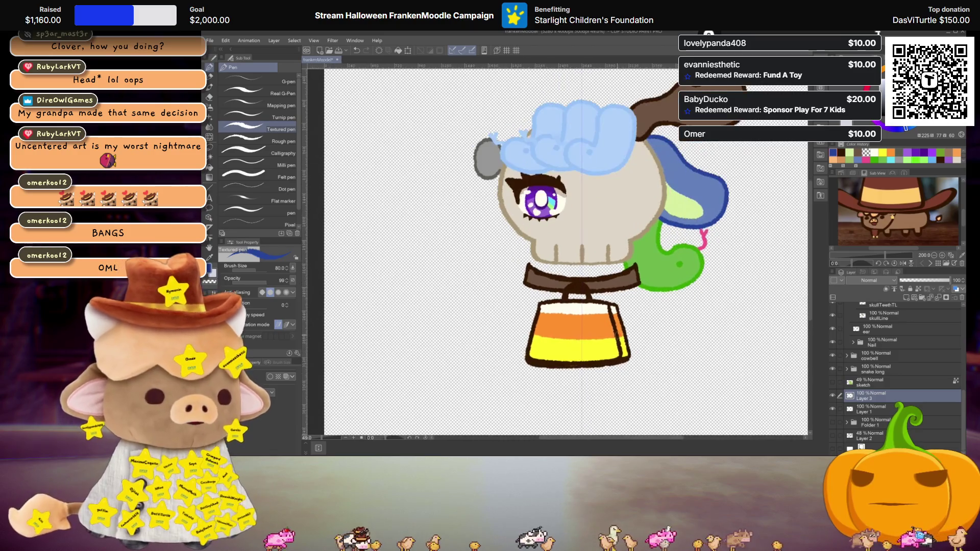
scroll(653, 303, down, 1)
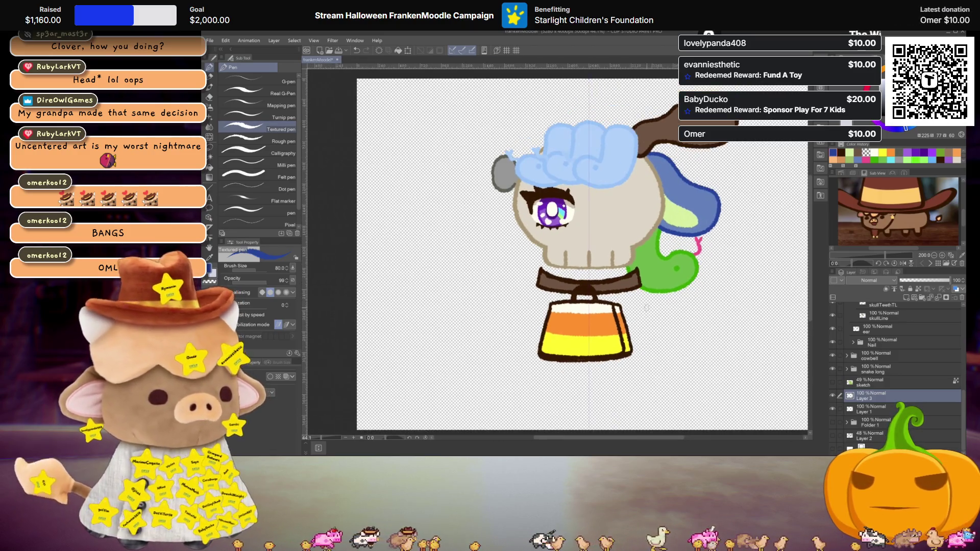
scroll(623, 310, down, 1)
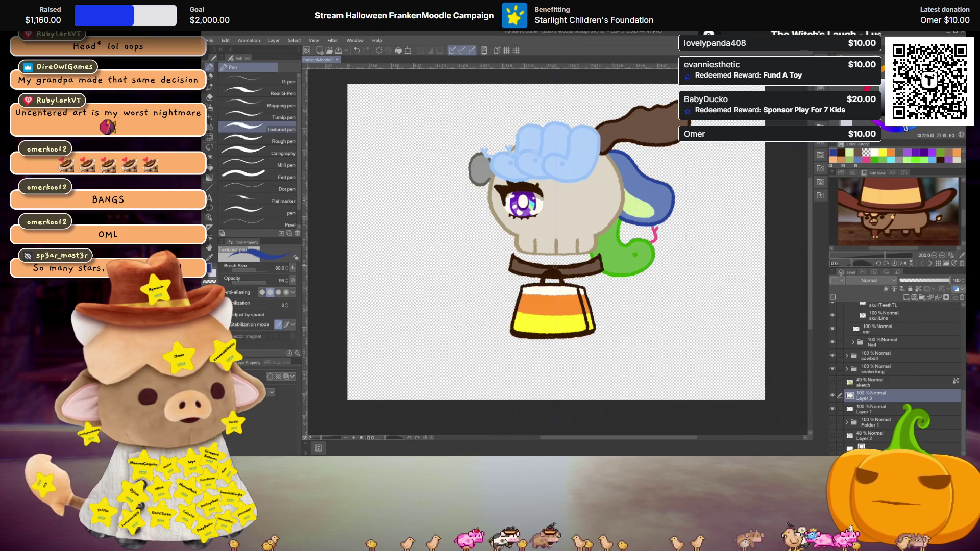
drag(509, 277, 496, 360)
drag(601, 278, 615, 360)
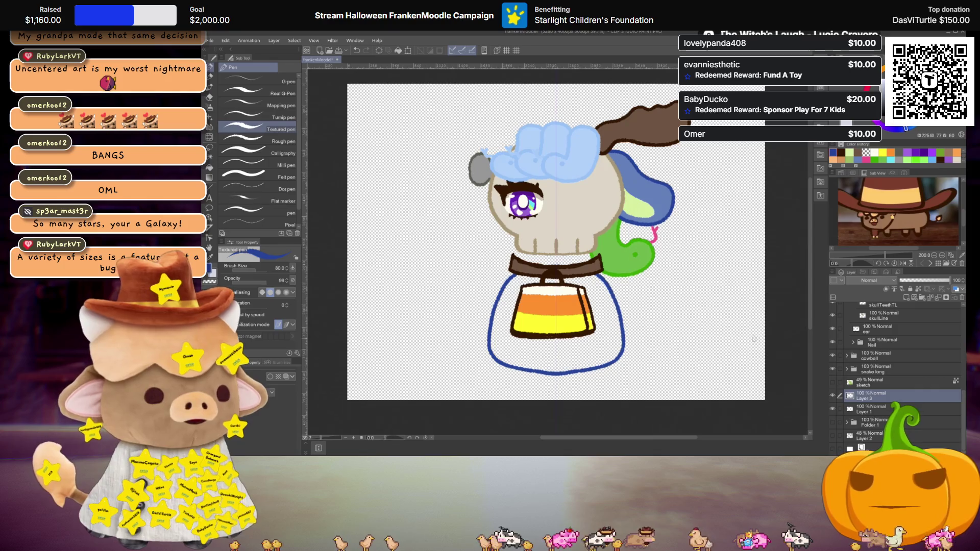
key(j)
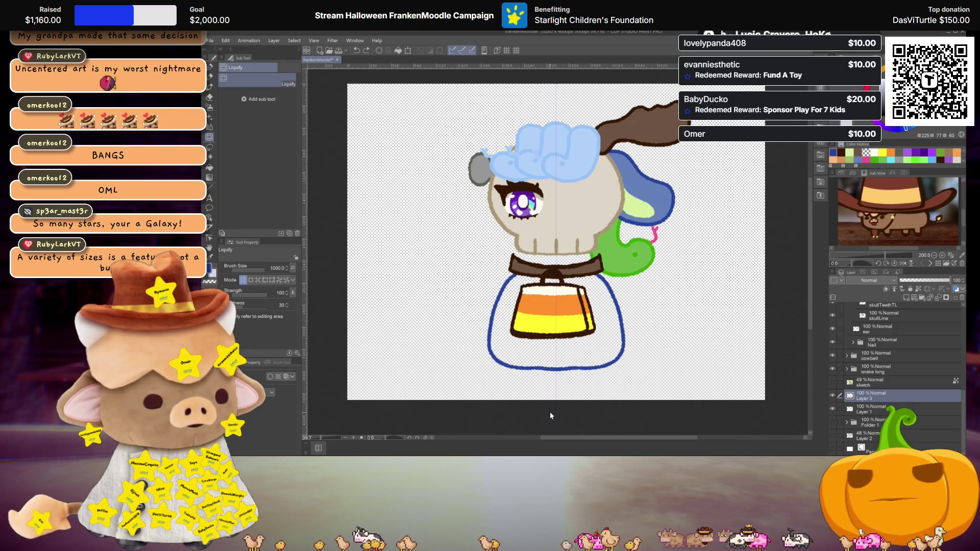
Smooth the bottom of the body outline with Liquify and stretch the outline wider
drag(550, 416, 553, 408)
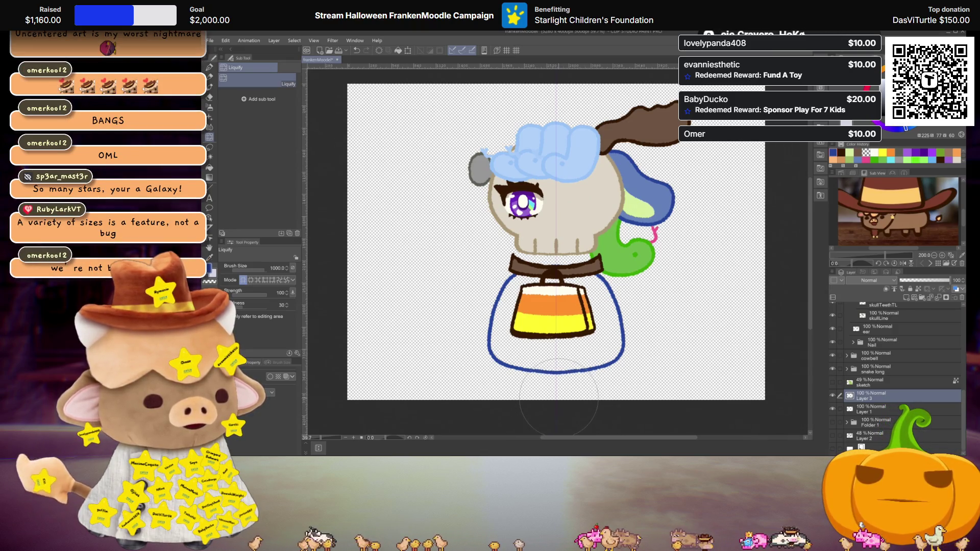
key(ctrl+t)
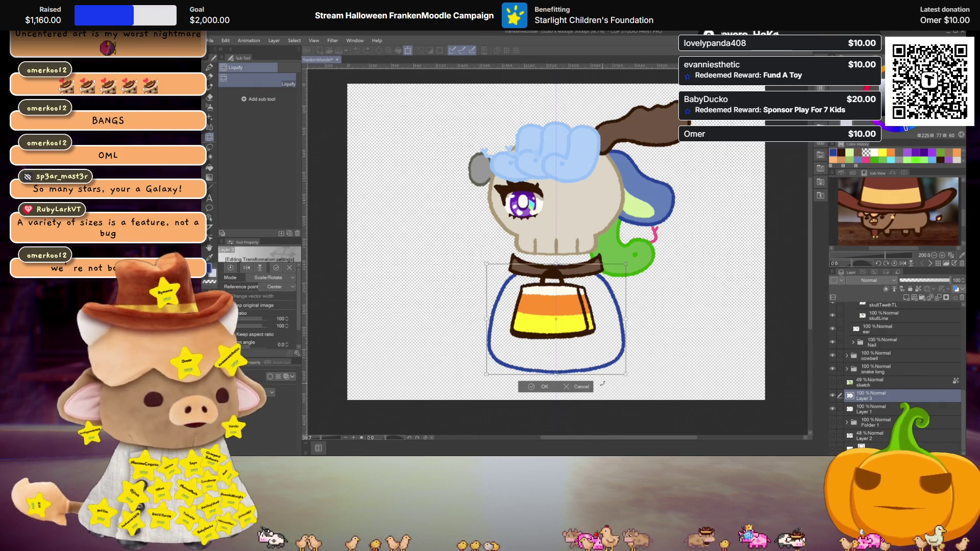
drag(627, 318, 630, 318)
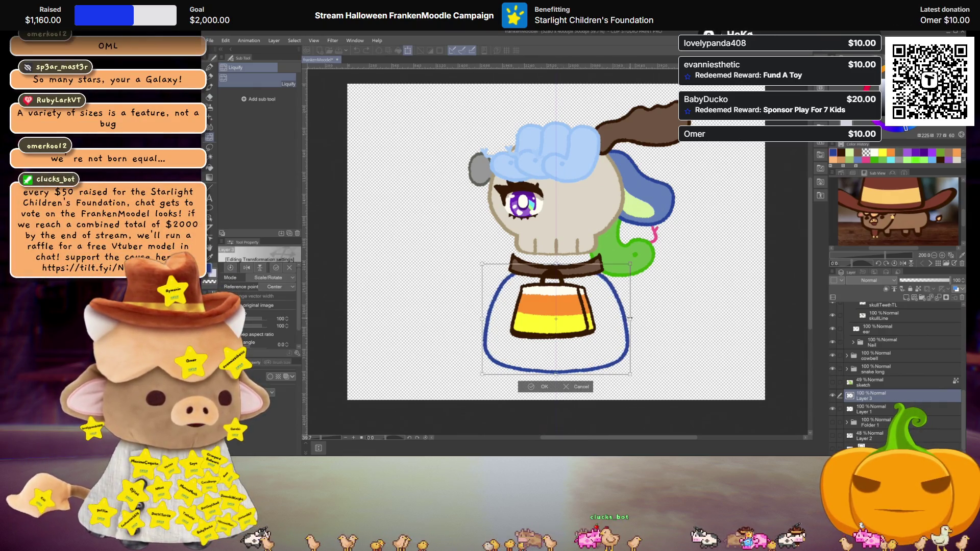
Use a Perspective transform to pull the body outline's top in and flare its bottom
click(272, 278)
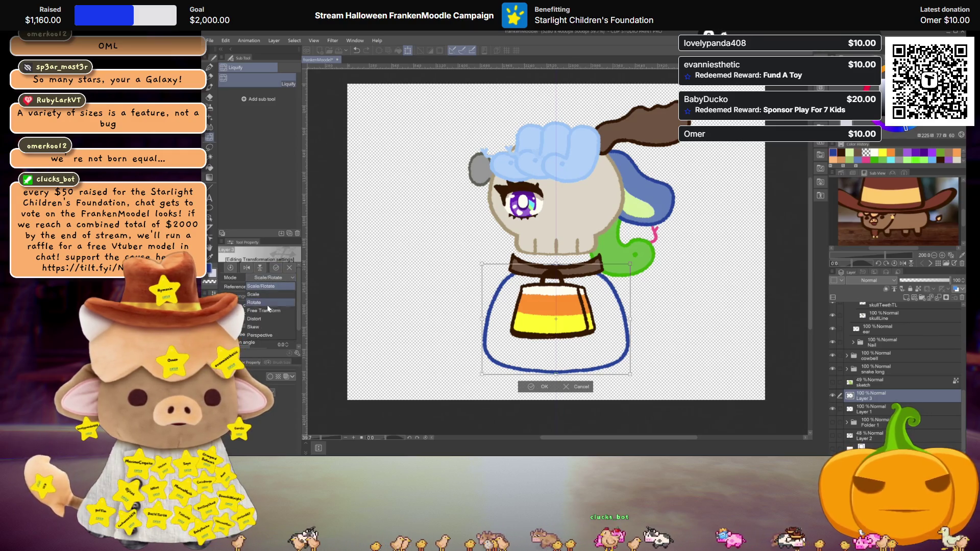
click(262, 334)
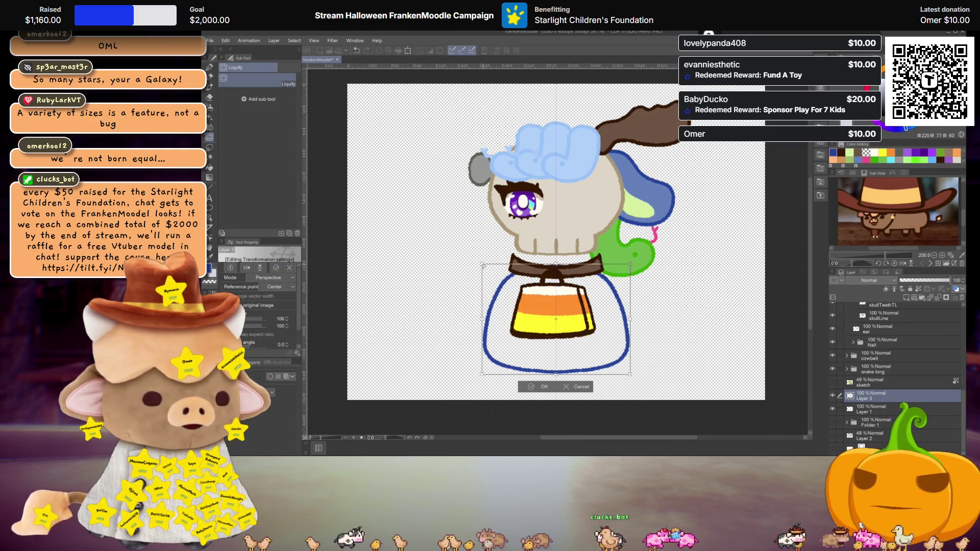
drag(482, 264, 486, 265)
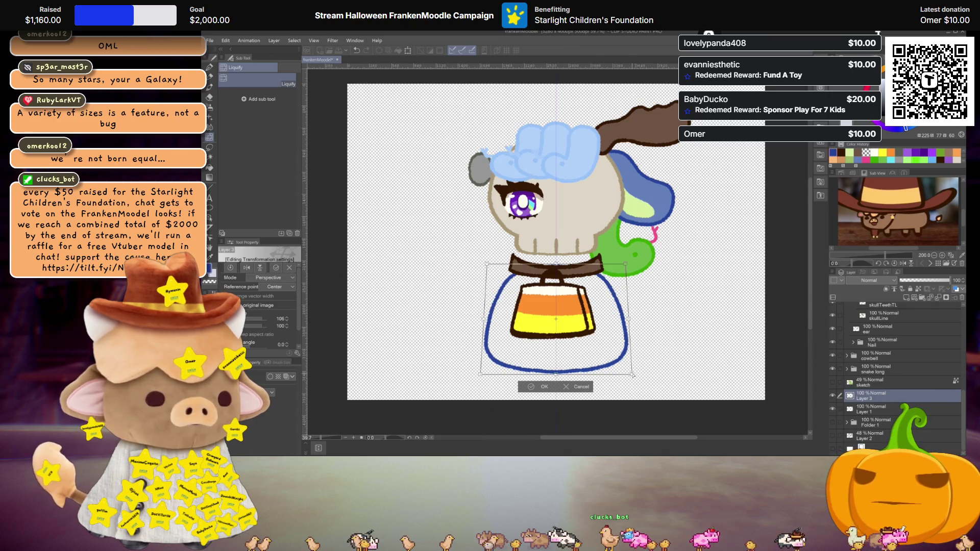
drag(633, 375, 629, 366)
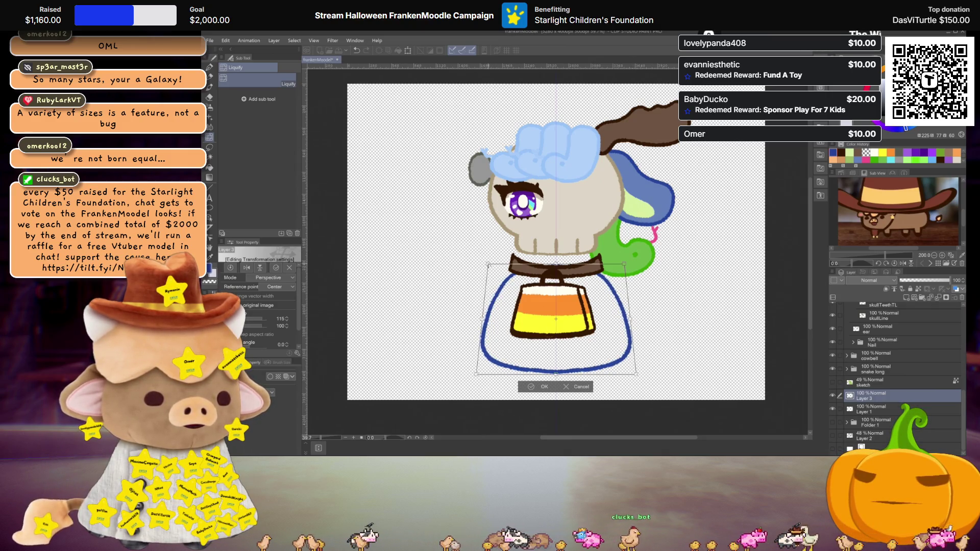
drag(478, 376, 481, 376)
key(Return)
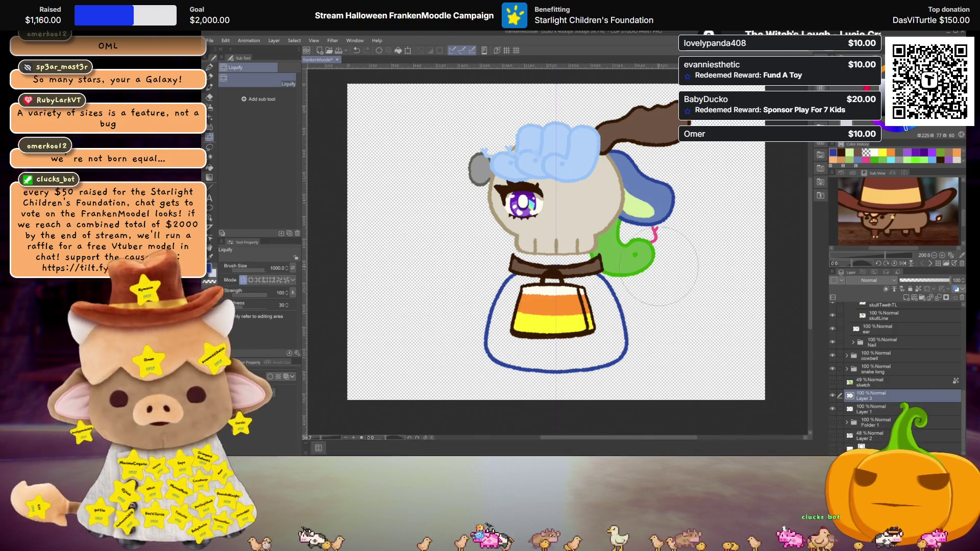
key(ctrl+plus)
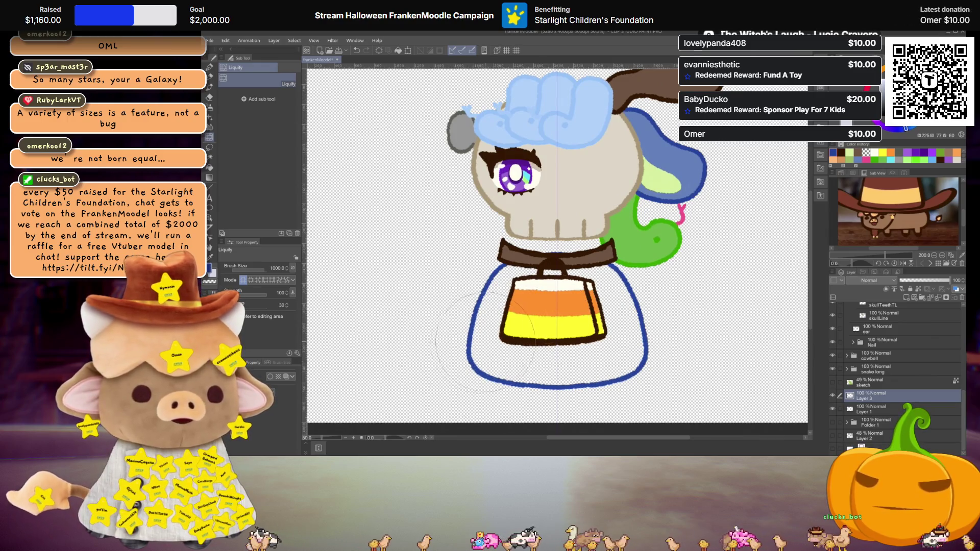
key(ctrl+minus)
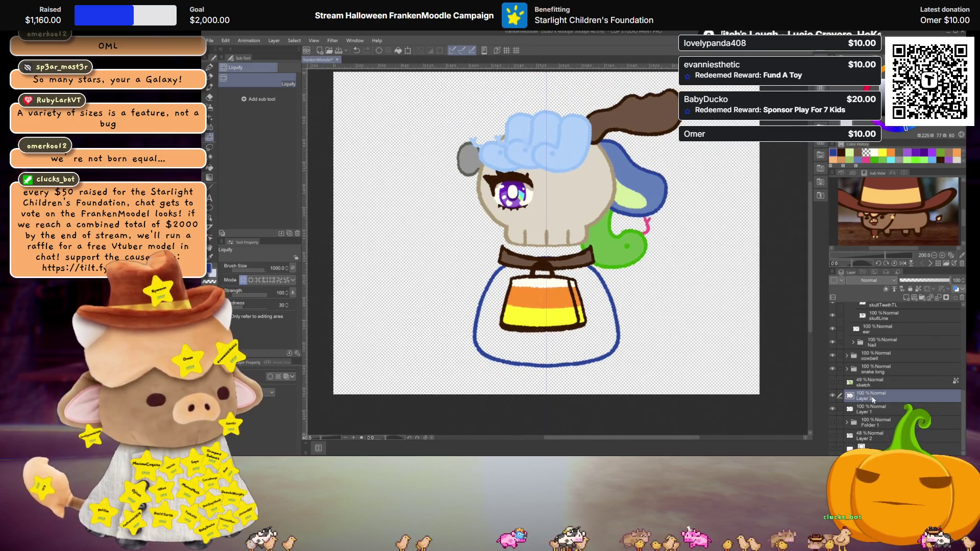
Fill the body area and duplicate the body outline as a new bodyLine 2 layer
key(g)
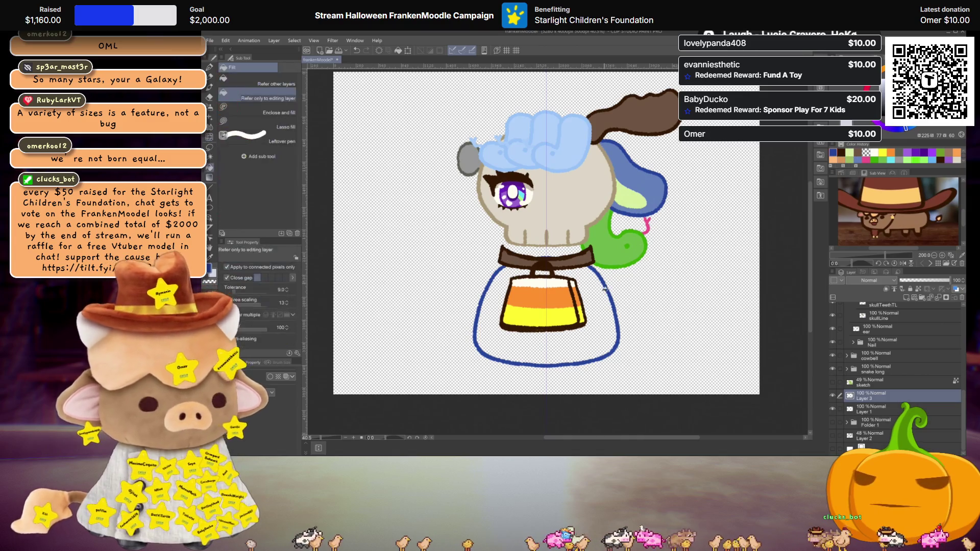
click(608, 320)
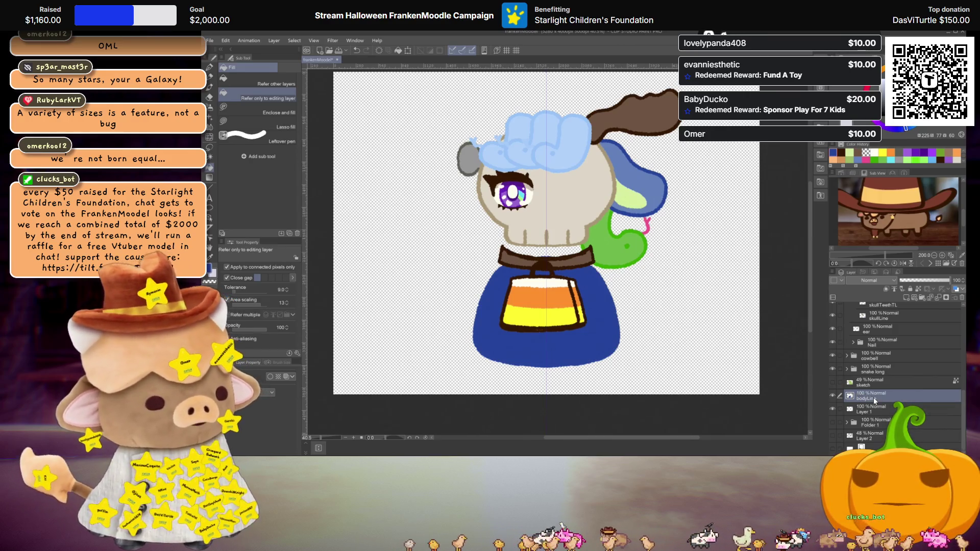
key(ctrl+c)
key(ctrl+v)
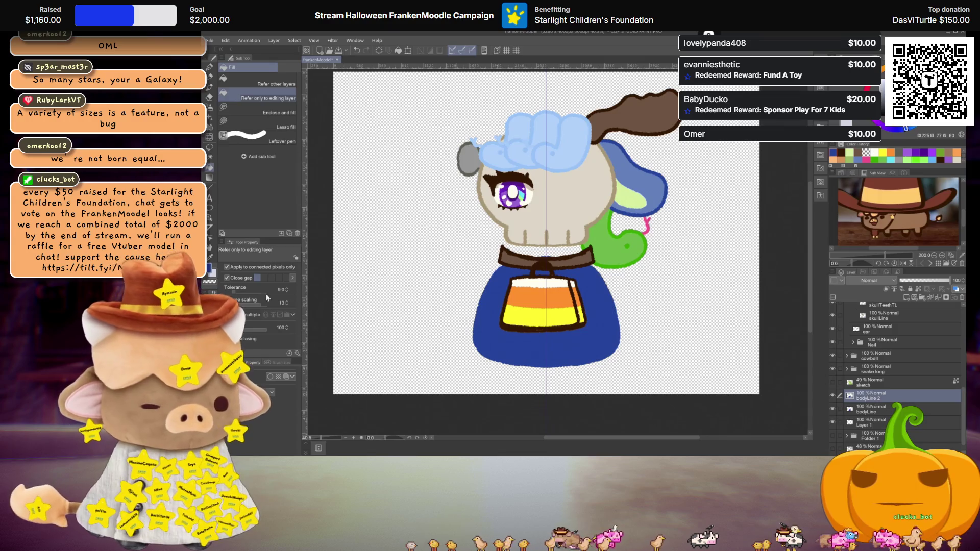
Tint the body layer with a single muted periwinkle colour
click(285, 377)
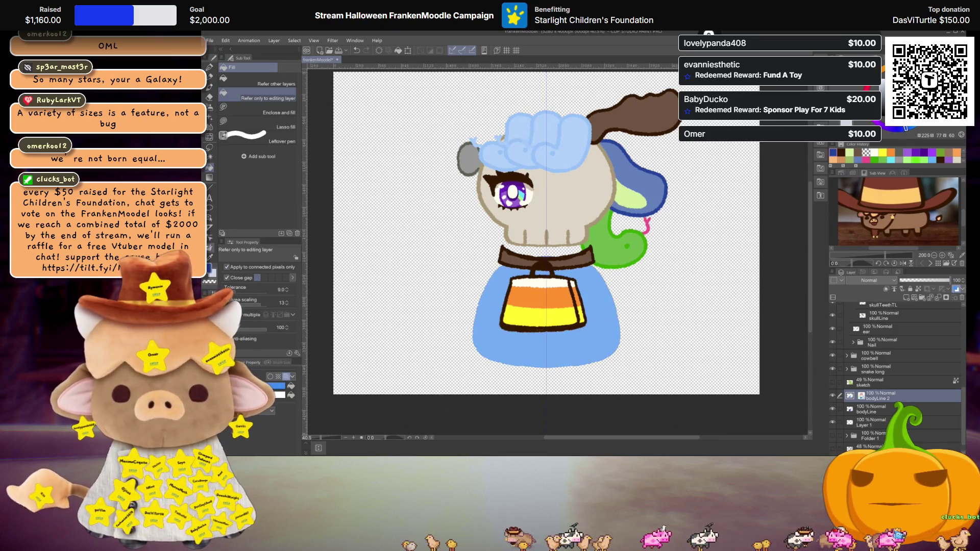
click(276, 386)
click(285, 204)
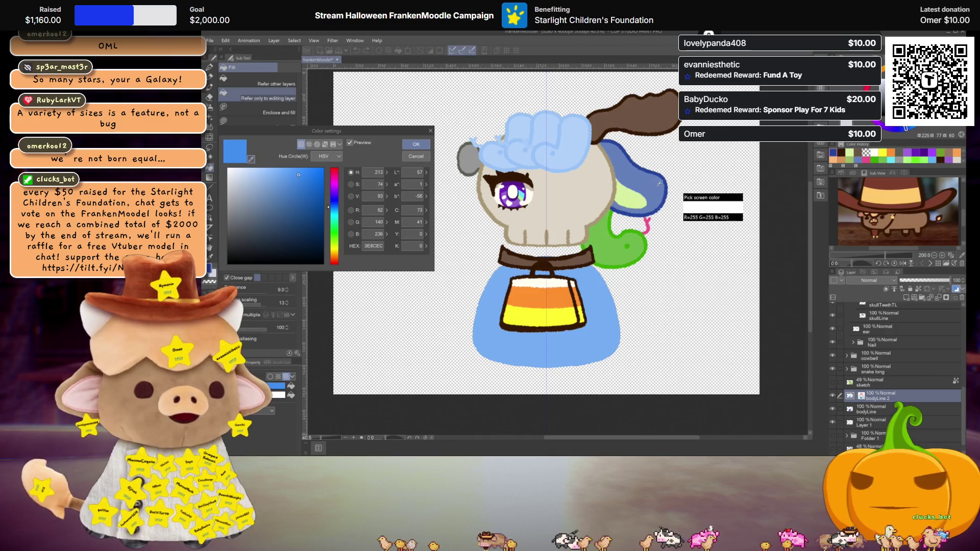
click(416, 144)
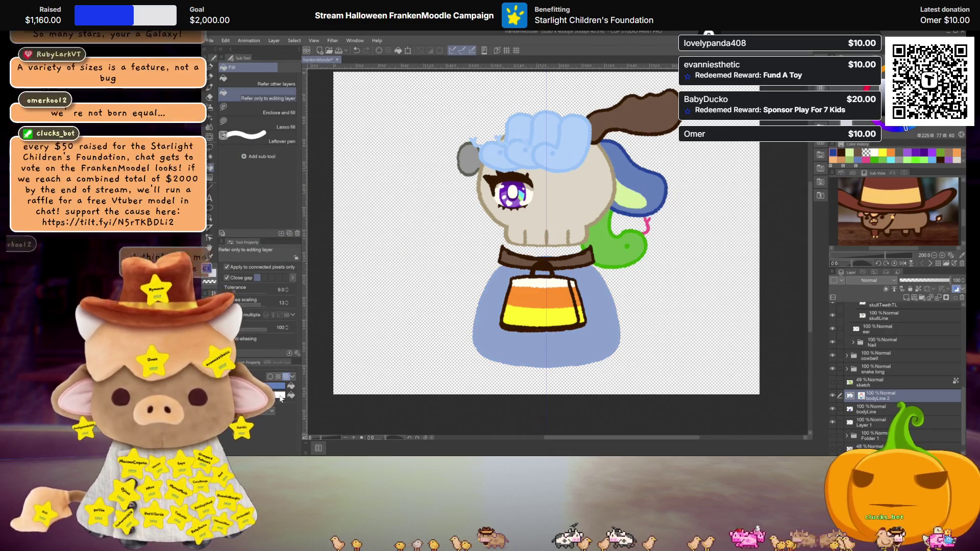
Sample the body's periwinkle blue (627EB9) from the canvas as the drawing colour
click(280, 394)
click(251, 160)
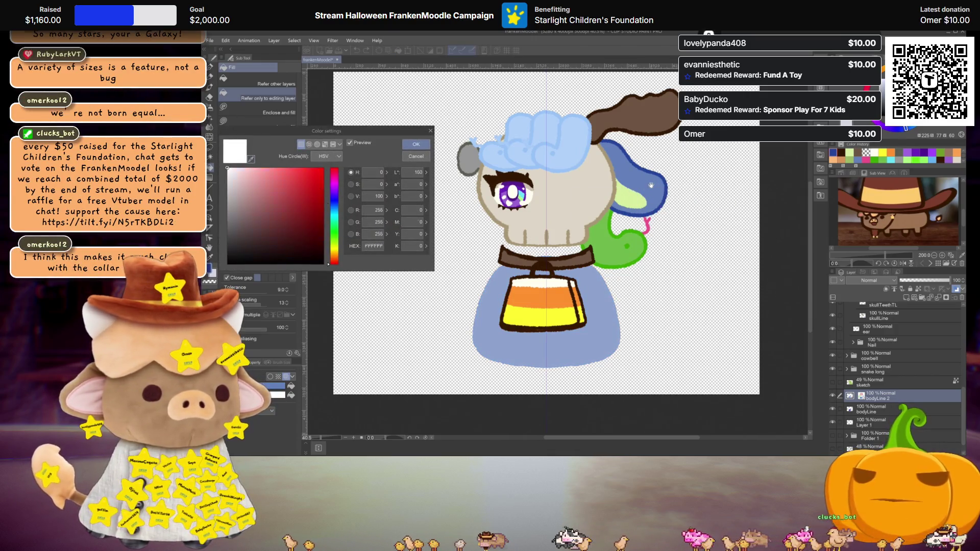
click(485, 322)
click(415, 145)
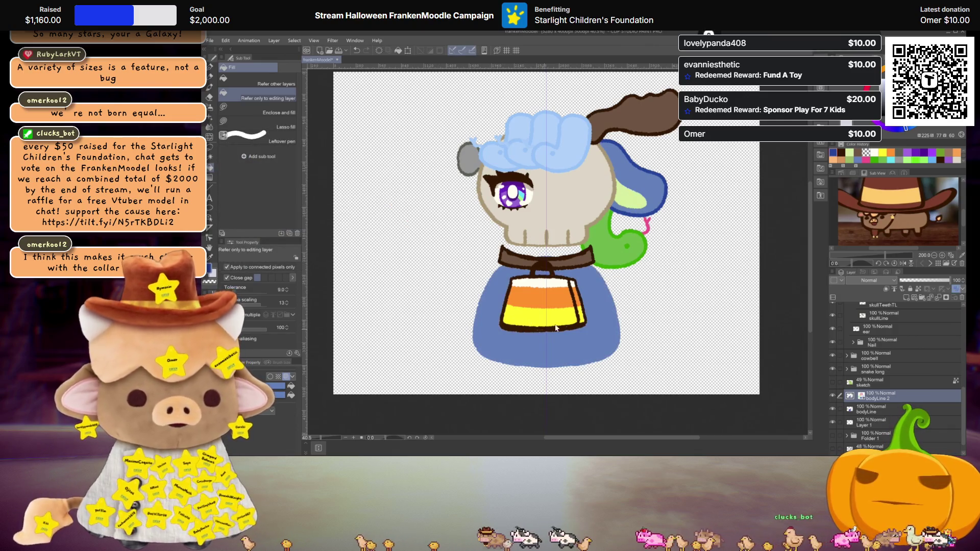
Narrow the bodyLine 2 outline slightly from its side
key(ctrl+t)
drag(621, 310, 615, 310)
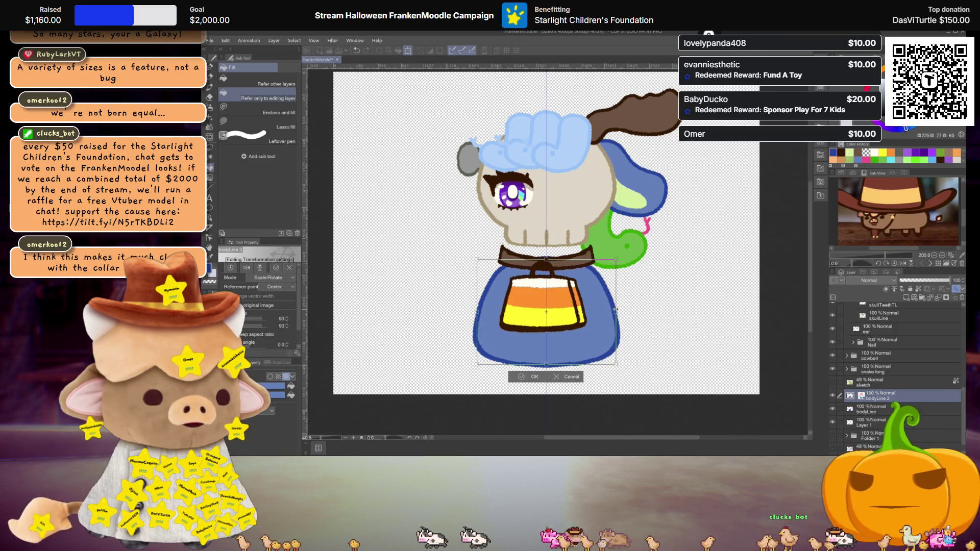
key(Return)
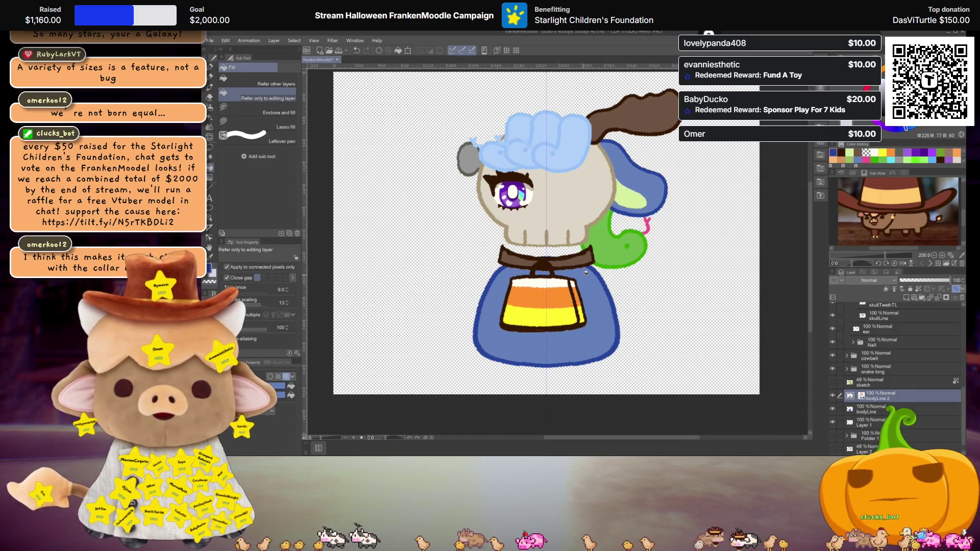
Move the spots layer above the body outline in the layer list
scroll(586, 273, up, 2)
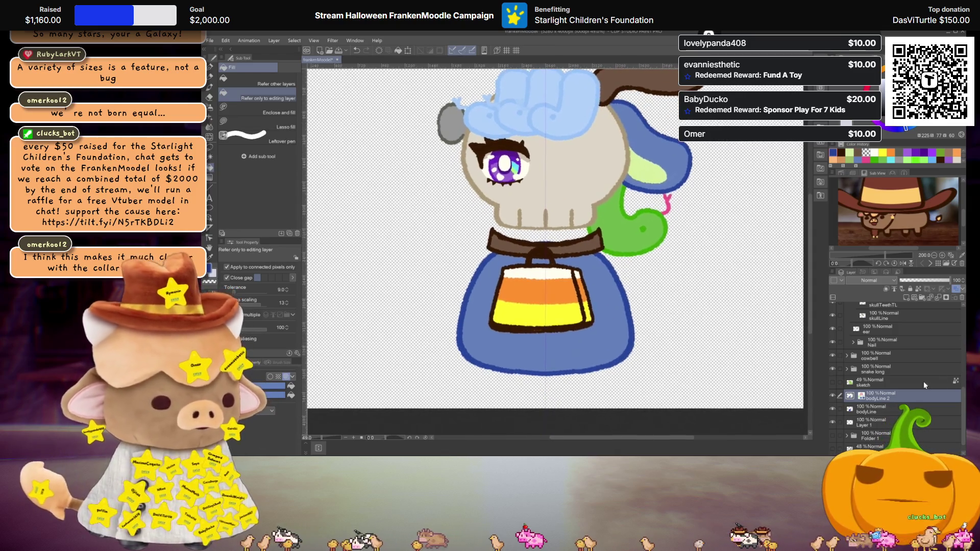
scroll(865, 408, down, 1)
drag(867, 435, 877, 372)
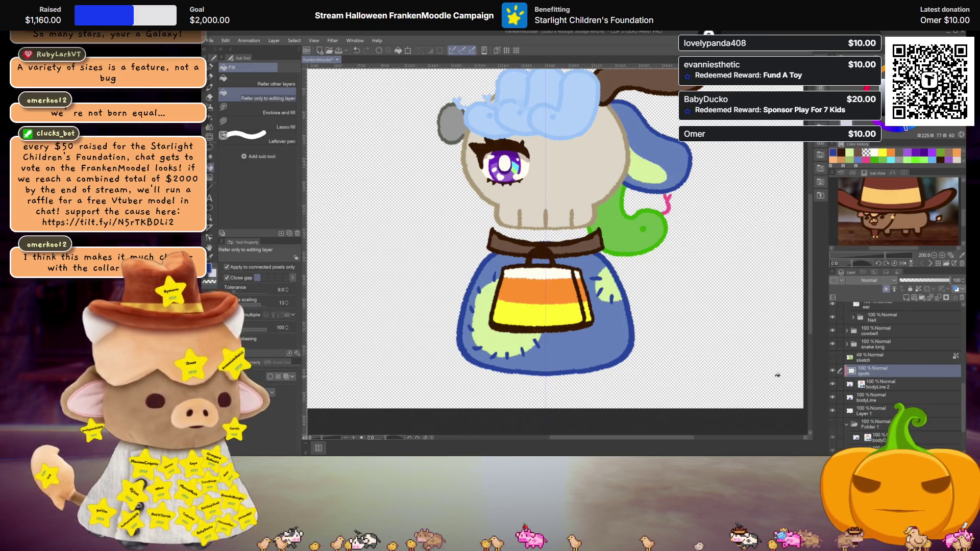
Nudge the green spots slightly right and down
key(ctrl+t)
drag(584, 322, 588, 323)
key(Return)
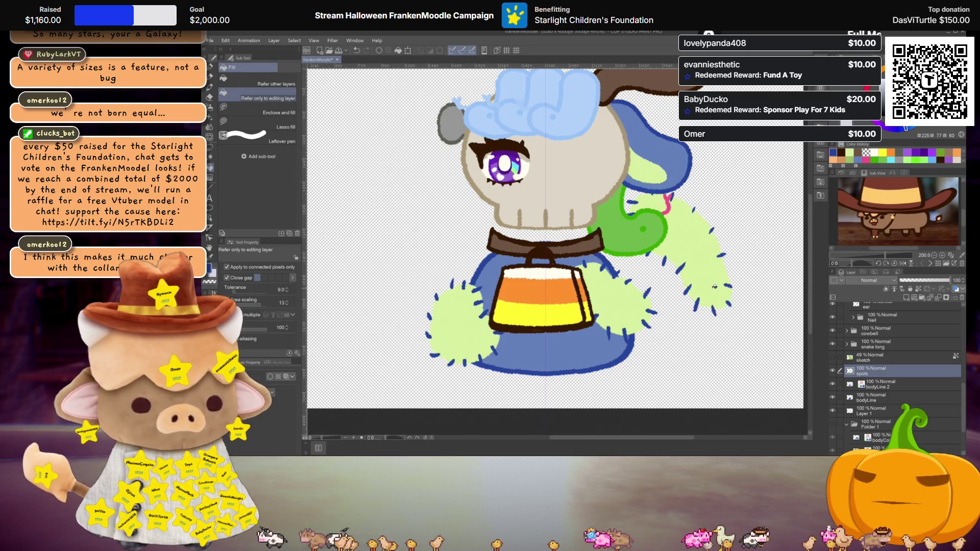
Try rectangle and freehand selections around the body, then clip the spots to the layer below
key(m)
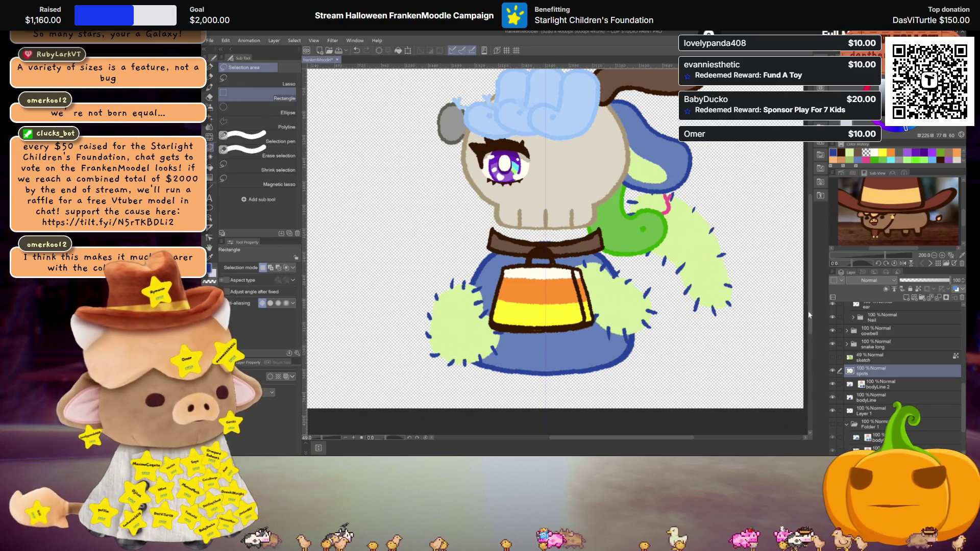
drag(750, 320, 341, 69)
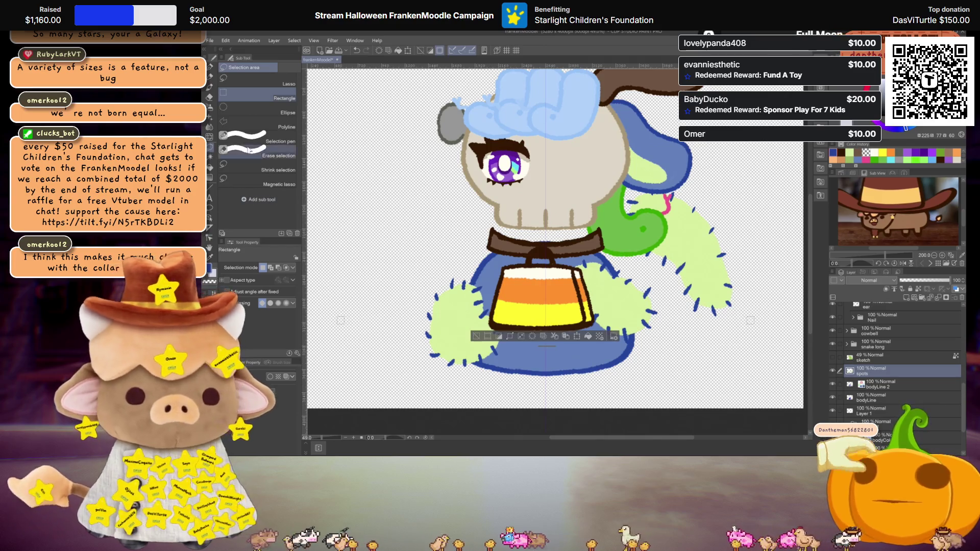
click(255, 80)
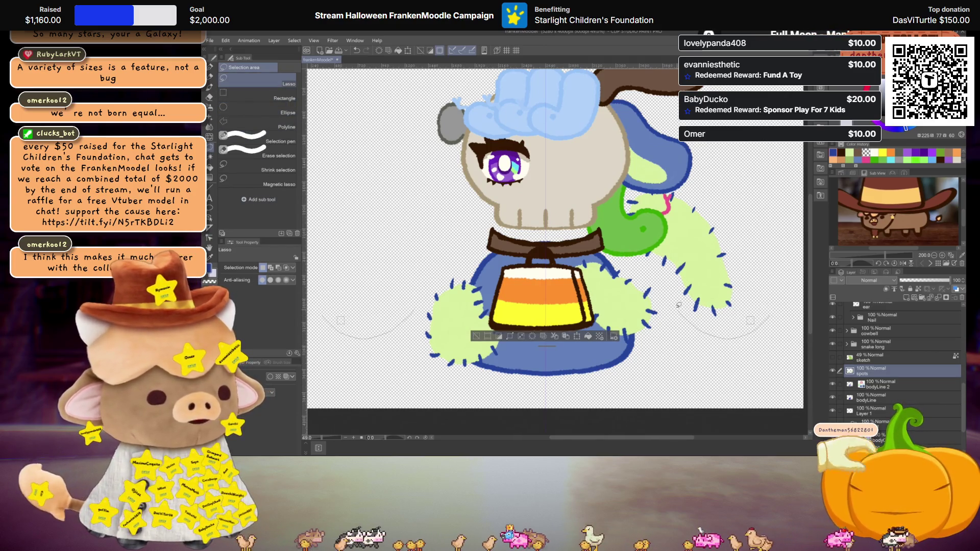
drag(608, 184, 711, 312)
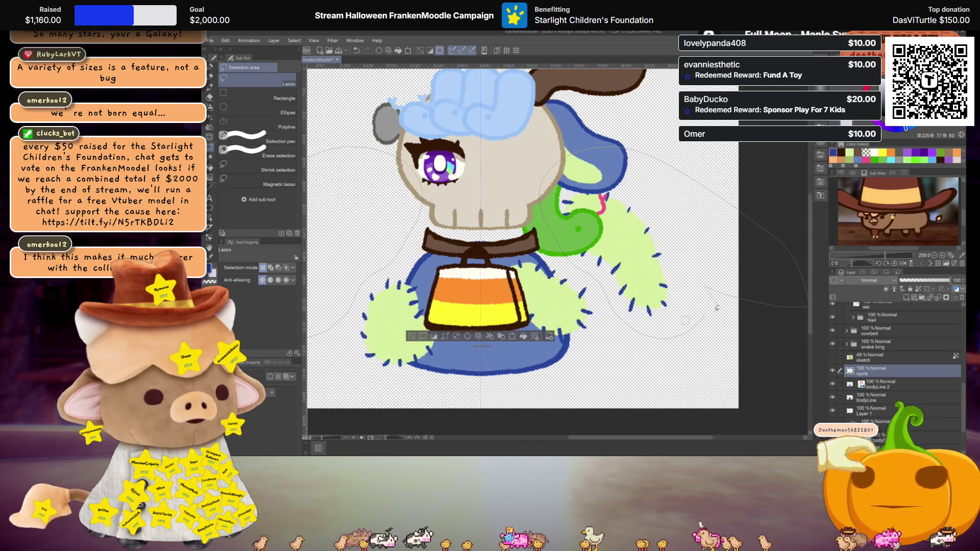
key(ctrl+d)
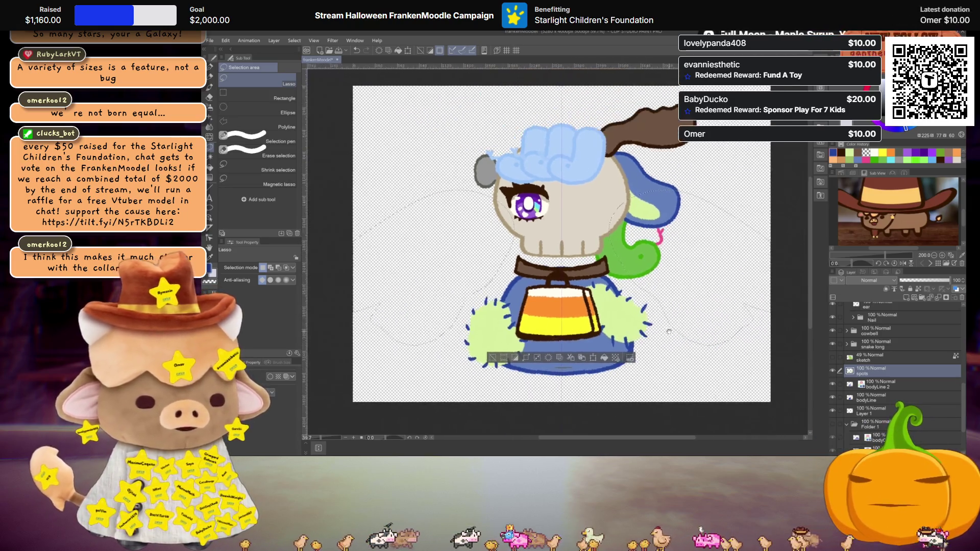
click(885, 288)
scroll(627, 320, down, 1)
scroll(628, 320, up, 1)
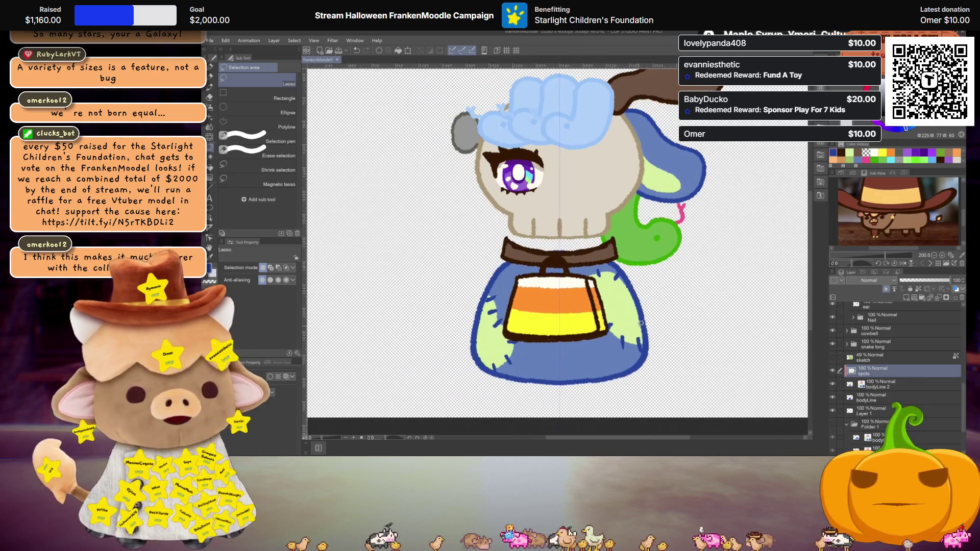
scroll(659, 252, down, 1)
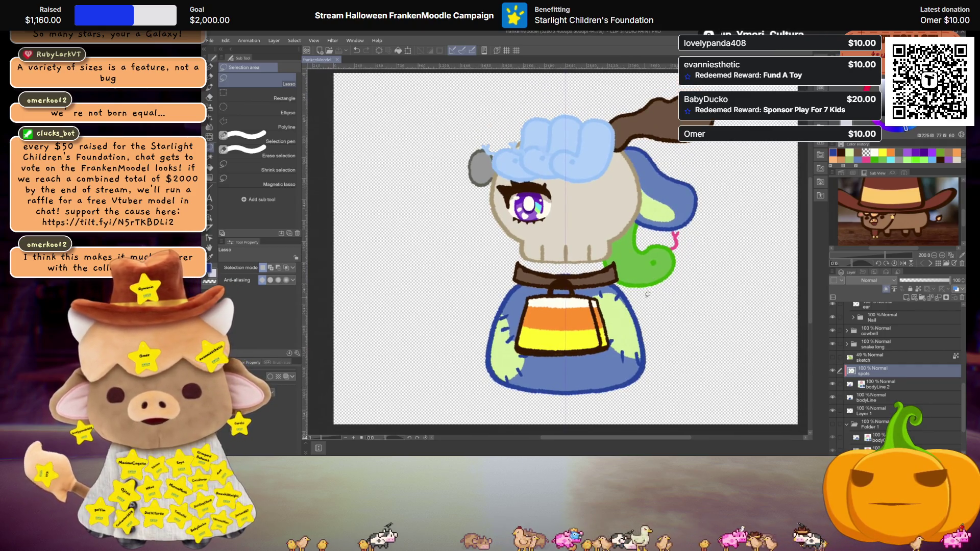
Move the legL, legC and bodyColor layers out of Folder 1
double_click(879, 387)
text(bodyColor)
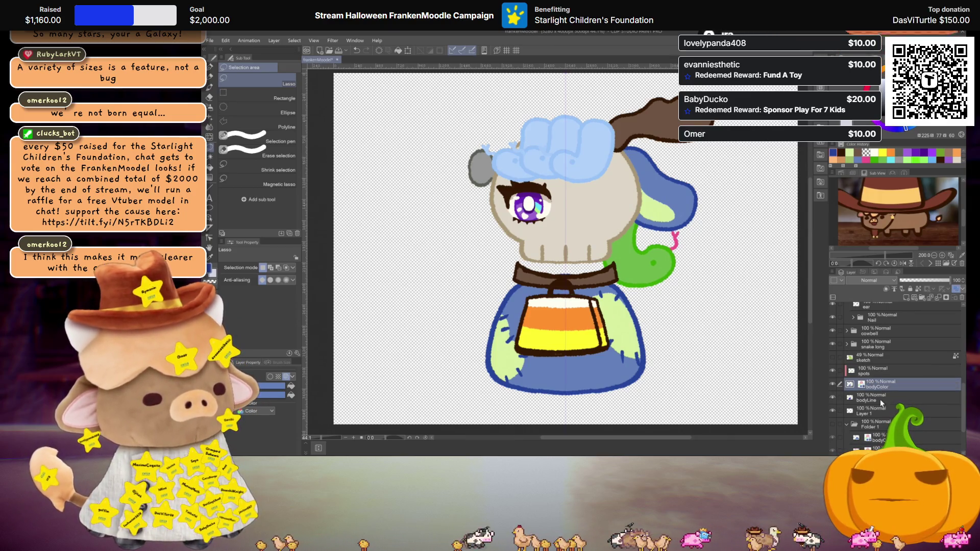
scroll(881, 403, down, 1)
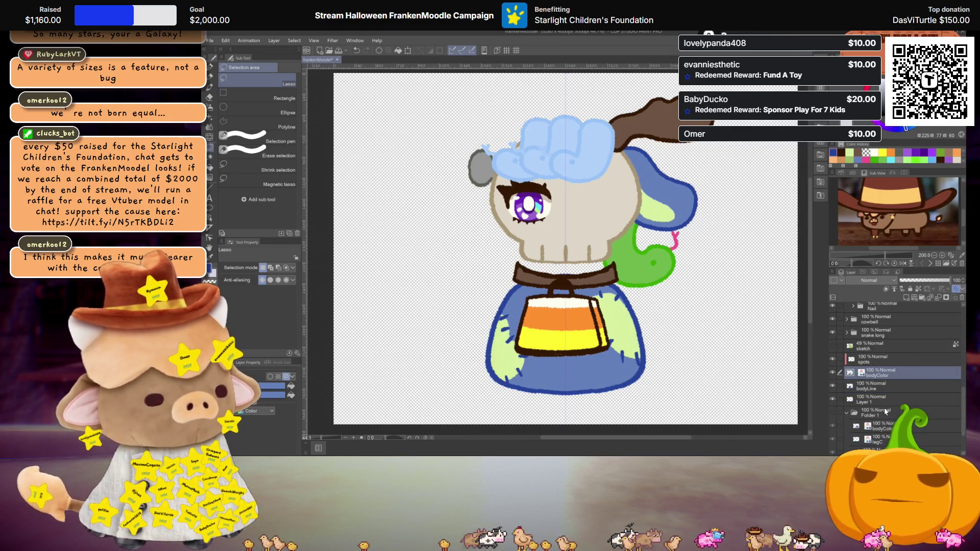
click(874, 412)
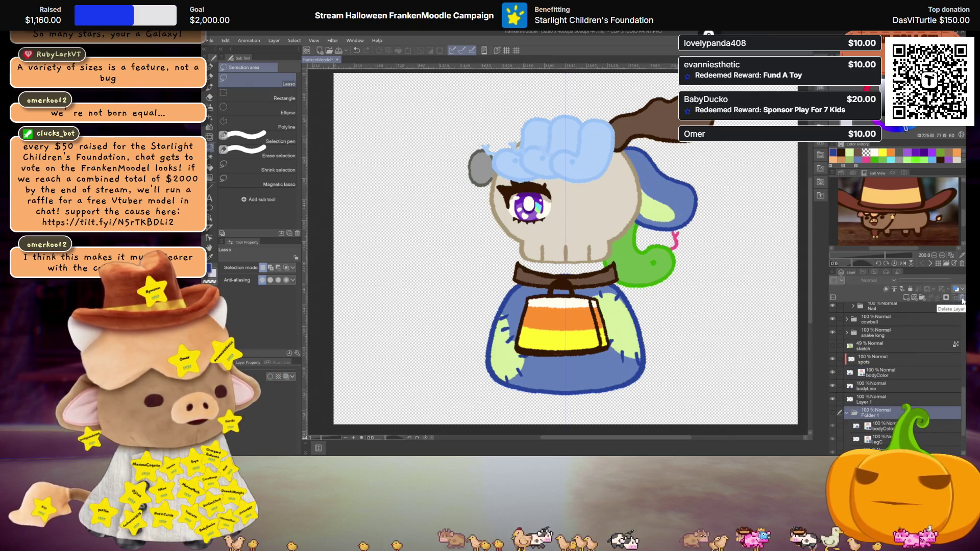
scroll(890, 396, down, 3)
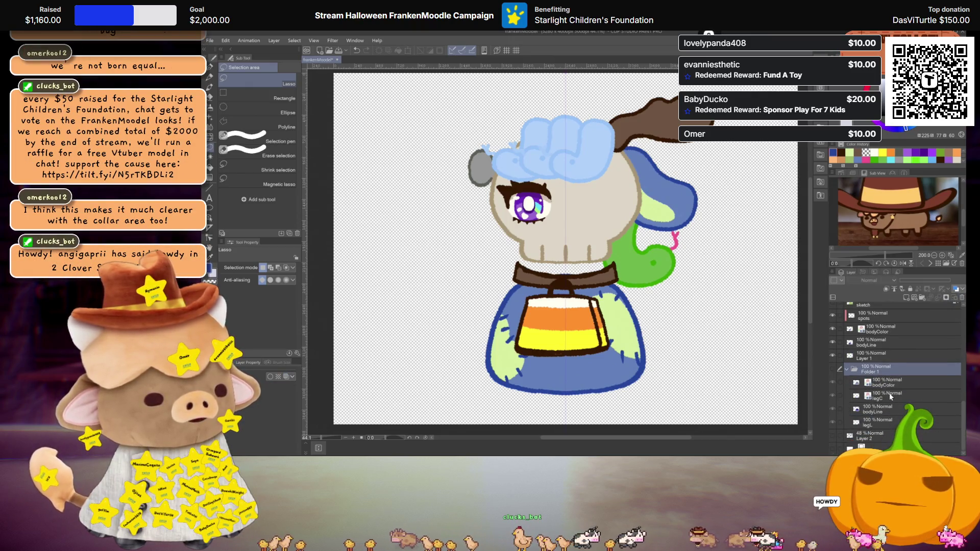
click(874, 422)
ctrl+click(882, 395)
ctrl+click(883, 382)
drag(882, 383, 877, 355)
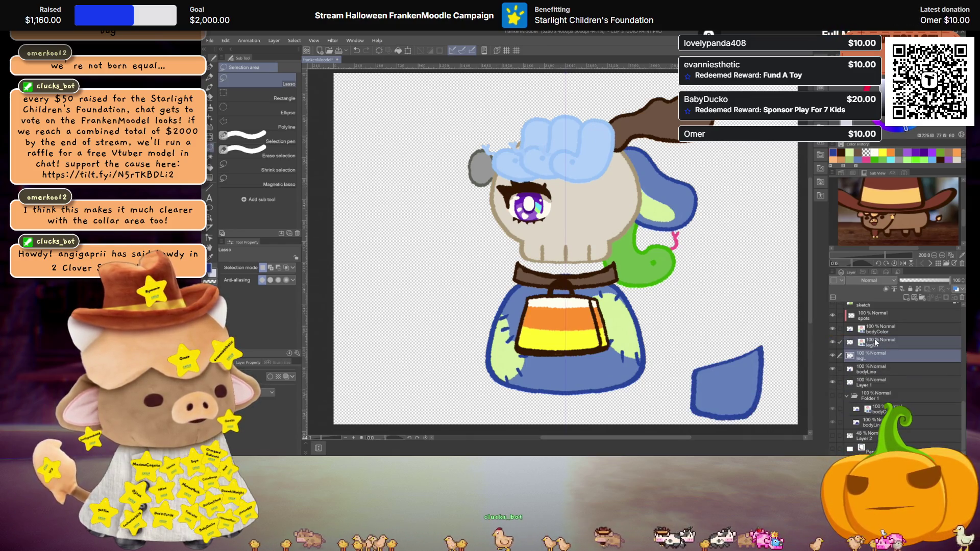
Delete the emptied Folder 1 and select the legL and legC layers
click(878, 396)
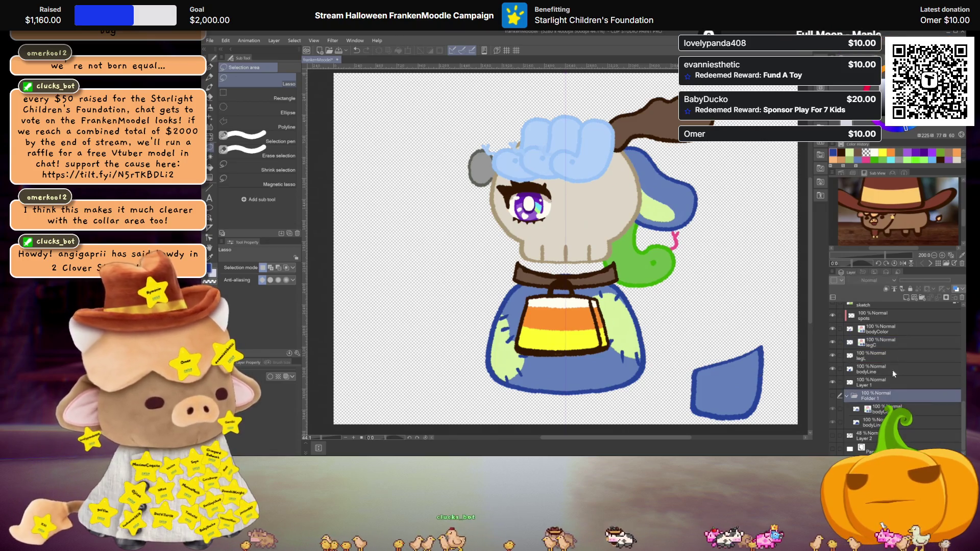
click(958, 300)
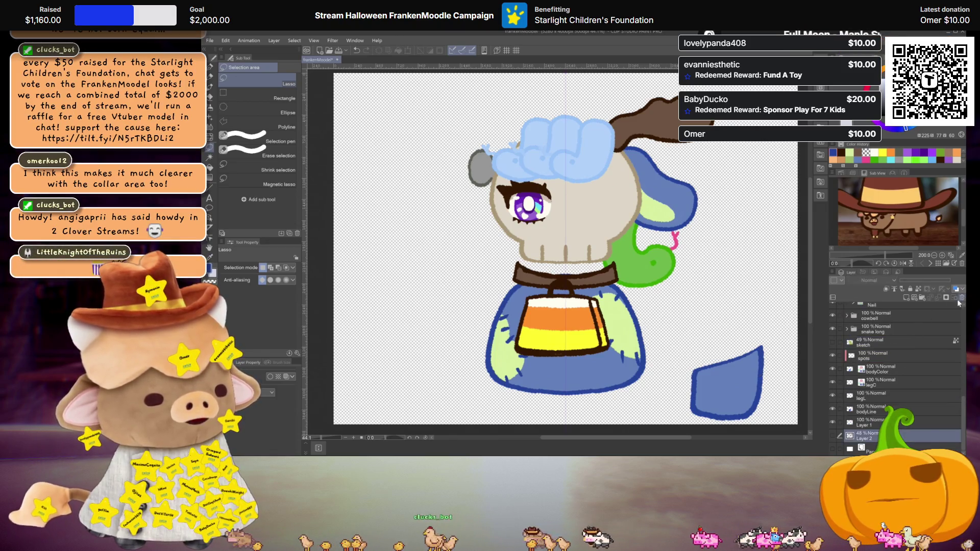
click(875, 396)
ctrl+click(875, 383)
key(ctrl+t)
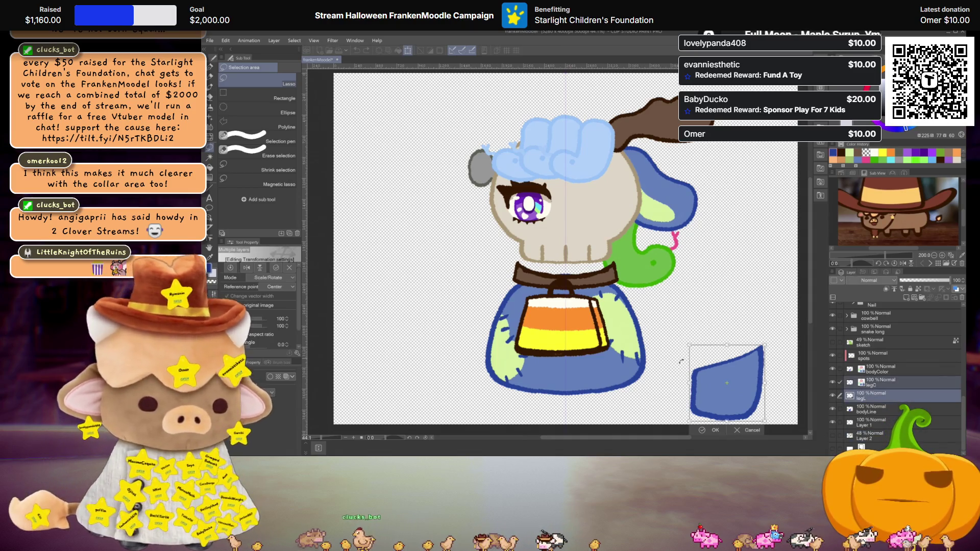
Move the leg under the body's right side, tilt it slightly counter-clockwise and narrow it
drag(732, 391, 609, 388)
drag(676, 390, 679, 383)
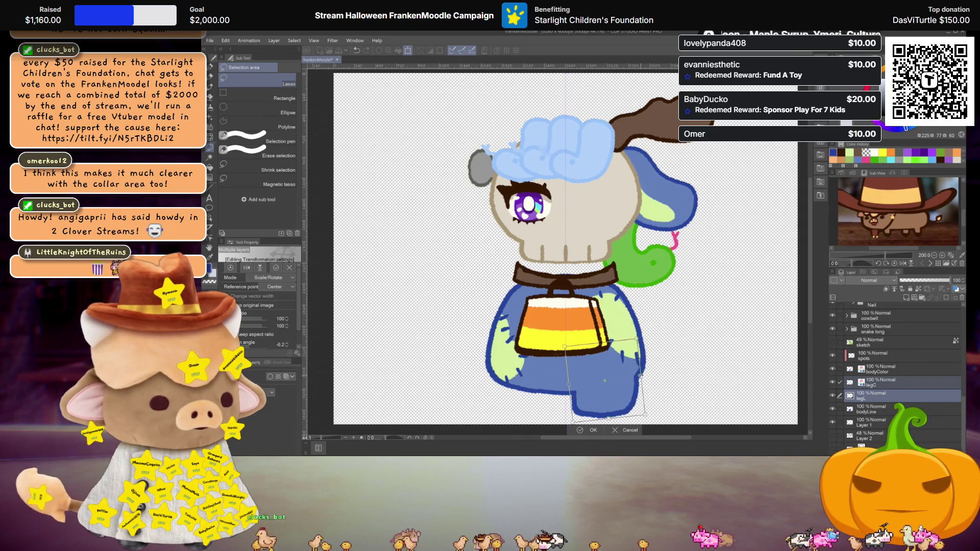
drag(640, 376, 629, 390)
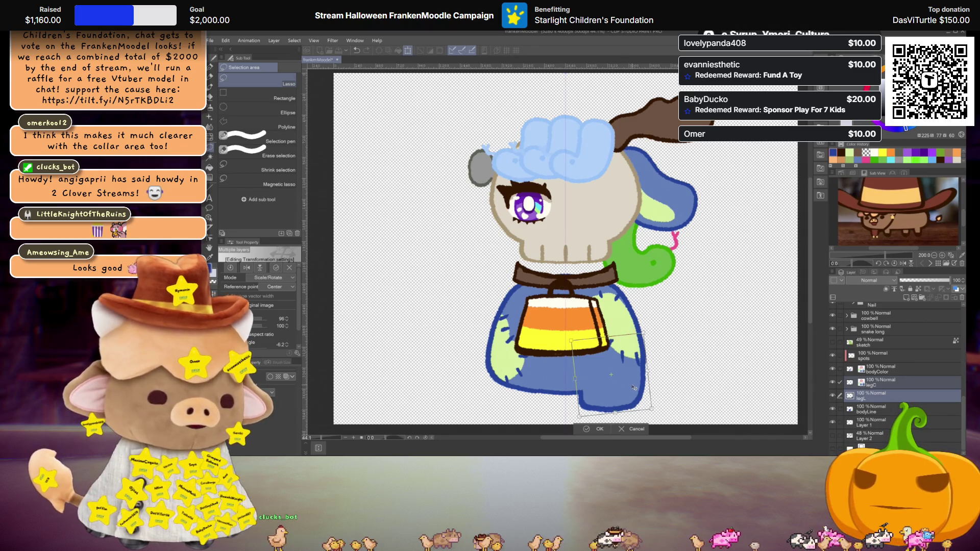
key(Return)
Group the leg layers into a folder and place a second leg under the body's left side
scroll(654, 374, up, 1)
drag(654, 374, 660, 363)
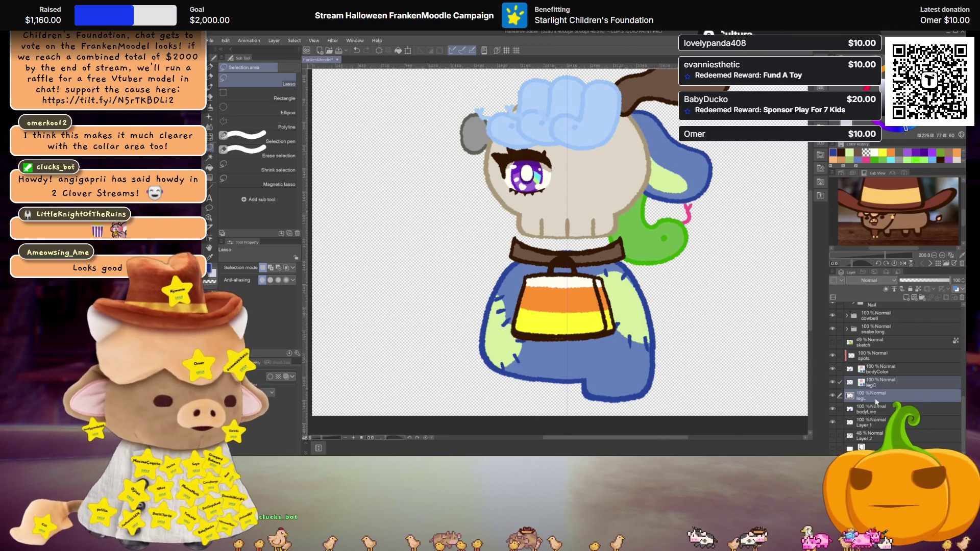
key(ctrl+g)
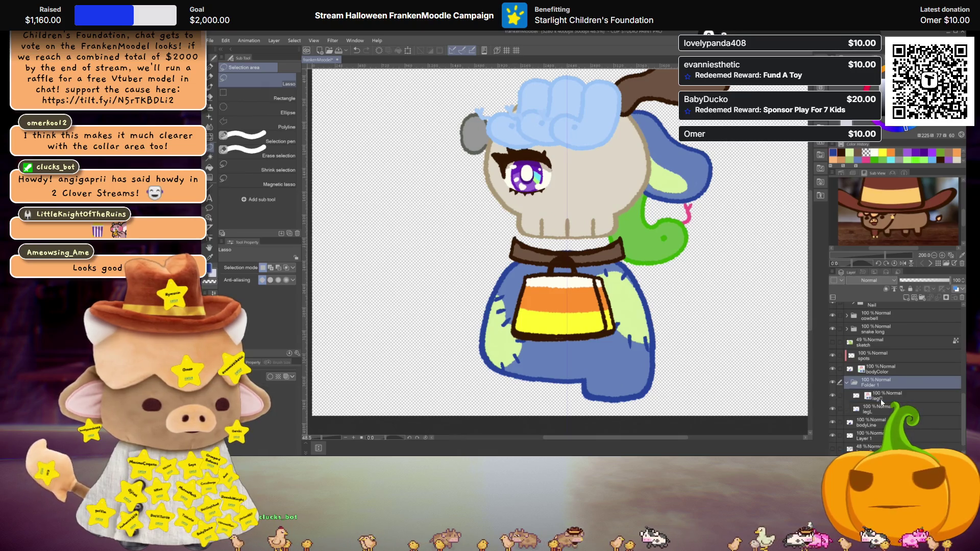
key(ctrl+t)
drag(639, 385, 539, 374)
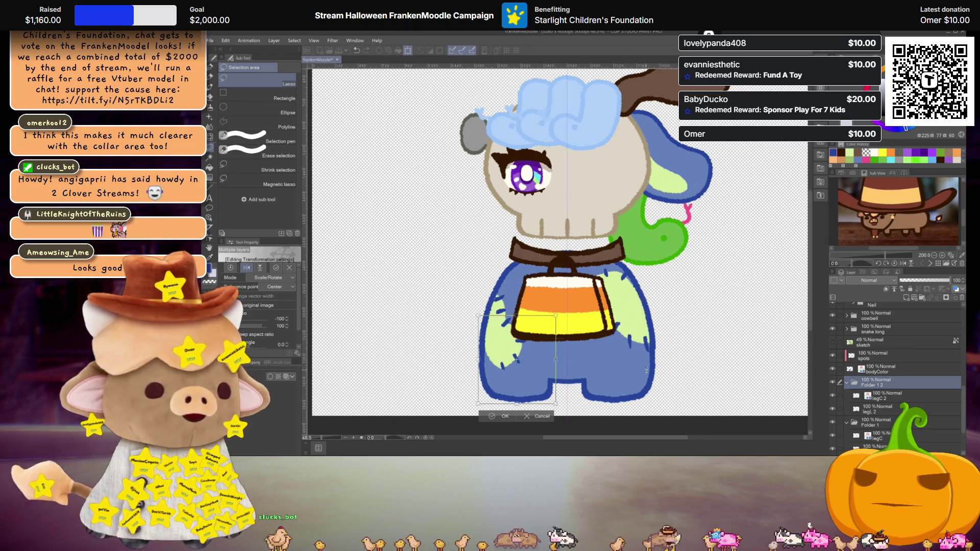
key(Return)
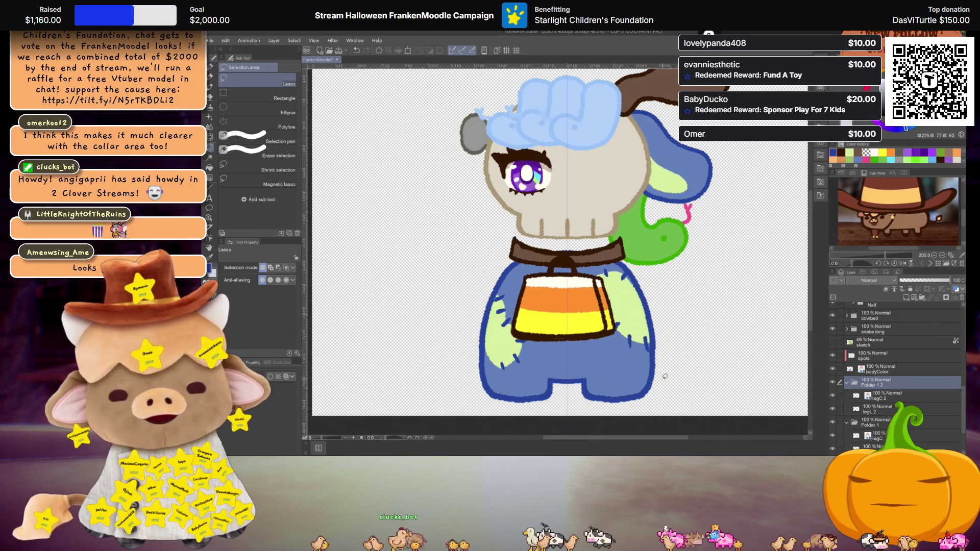
Collapse the second leg folder and select the cowbell folder
scroll(665, 376, up, 1)
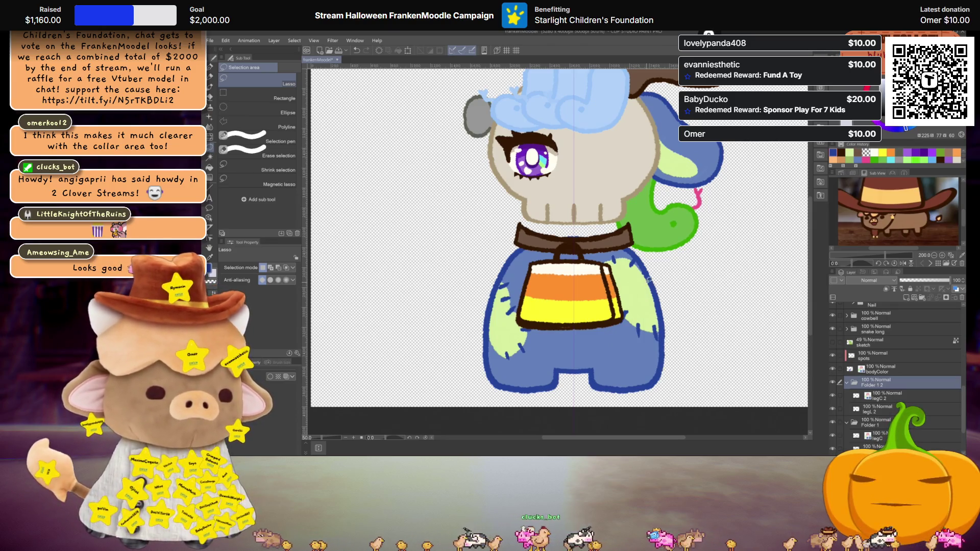
scroll(649, 279, down, 2)
scroll(649, 297, up, 1)
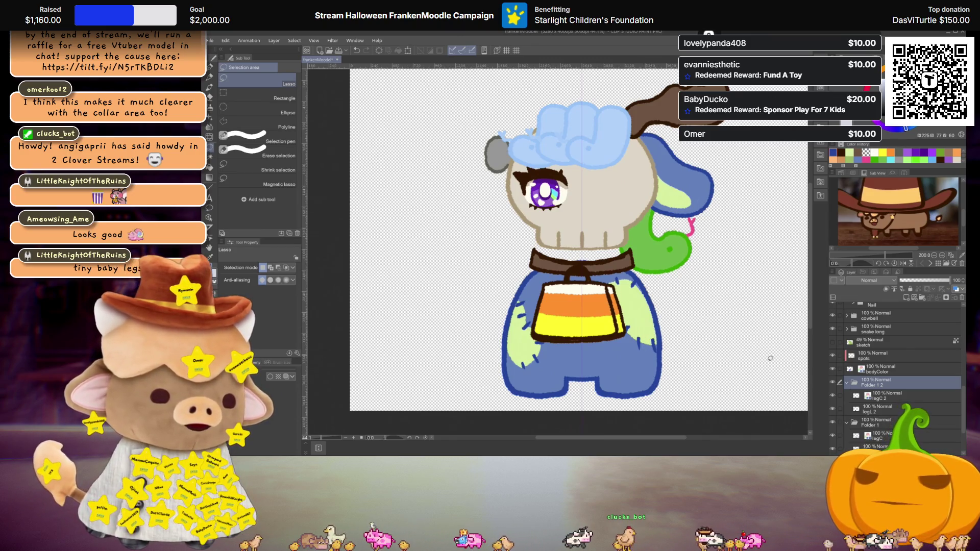
click(846, 383)
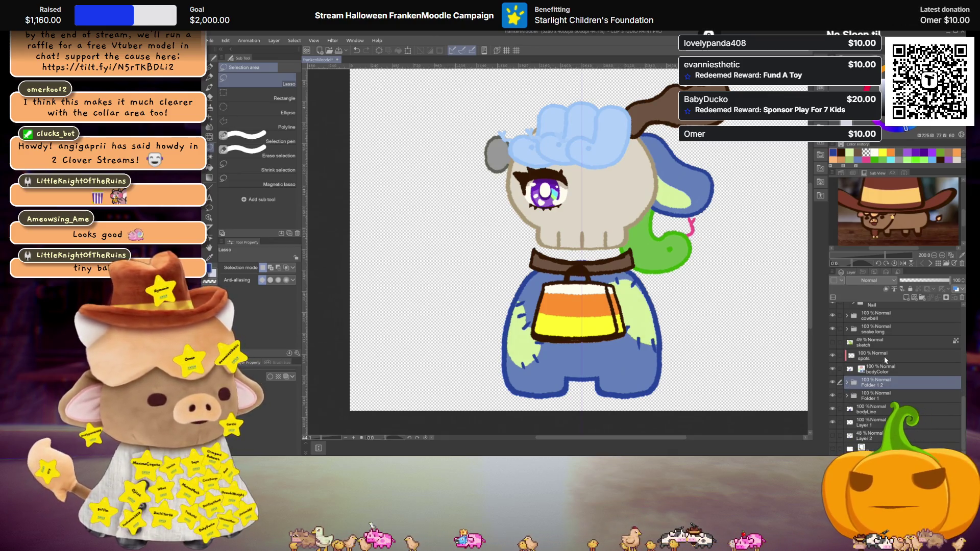
scroll(884, 356, up, 3)
click(886, 374)
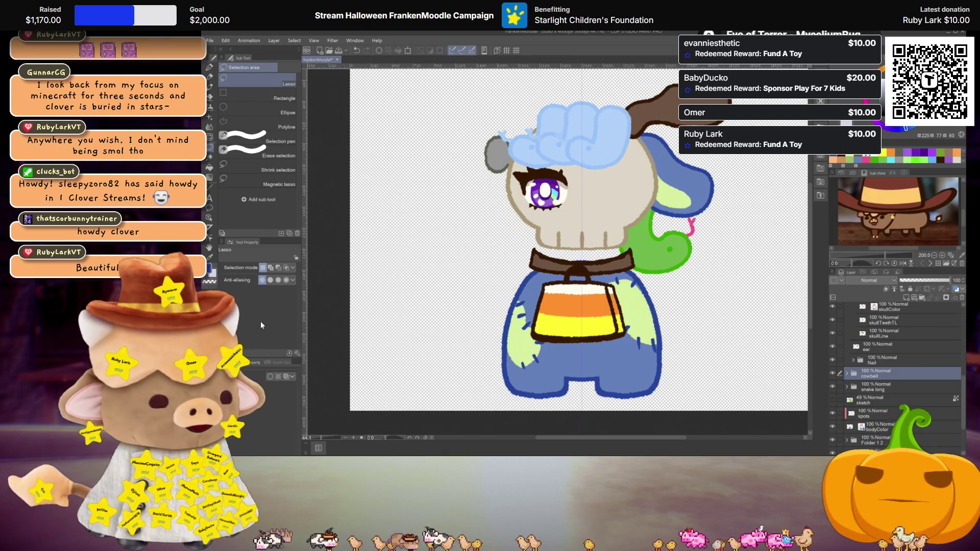
Collapse the skull layer folder in the layer list
scroll(601, 342, up, 2)
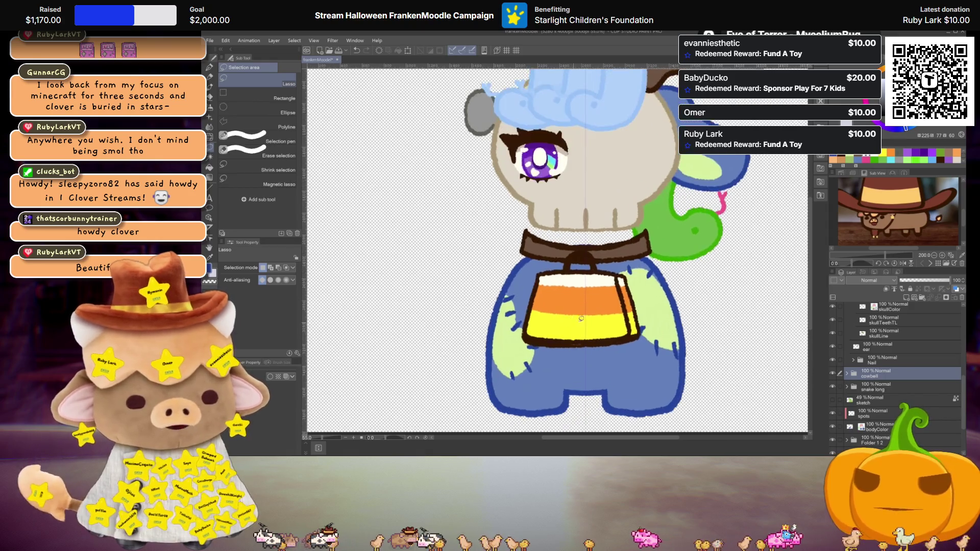
scroll(577, 331, up, 1)
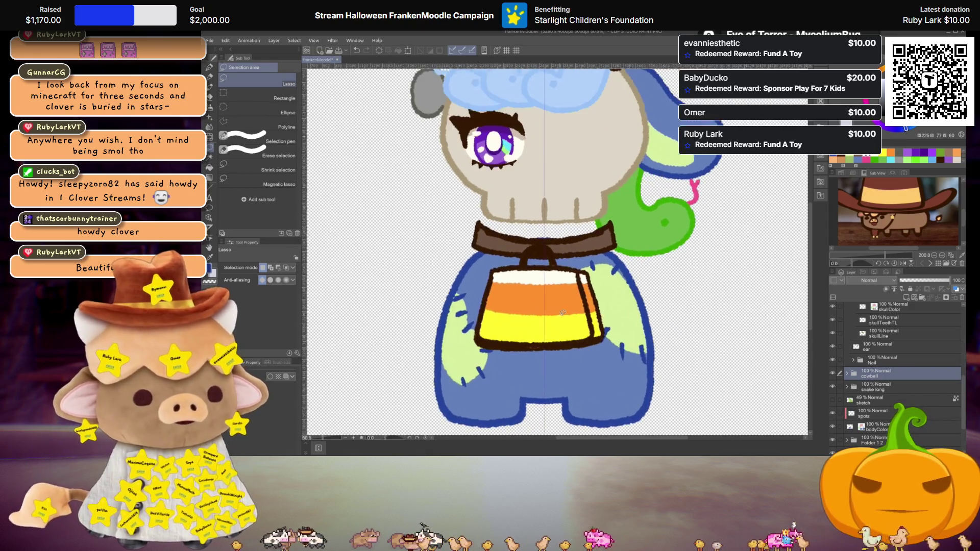
scroll(575, 329, down, 2)
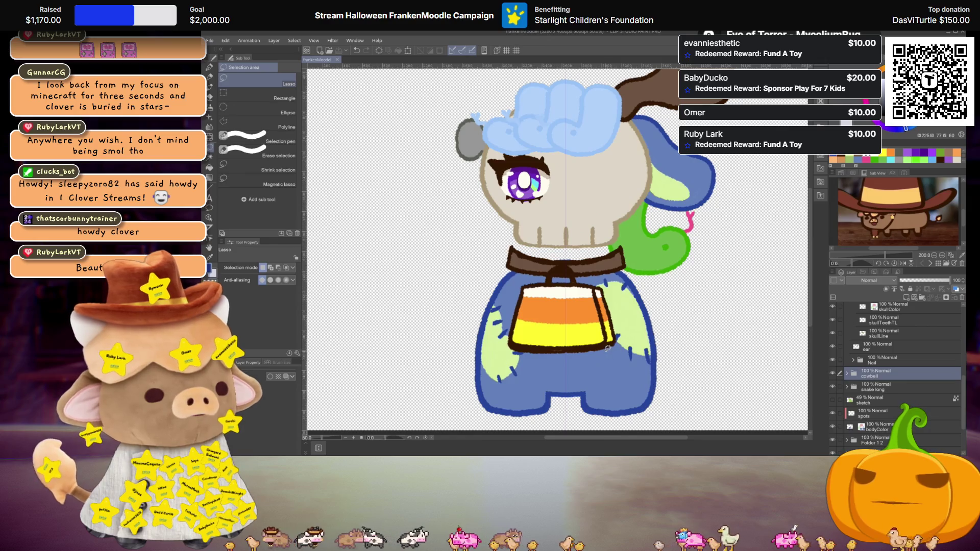
scroll(857, 359, up, 3)
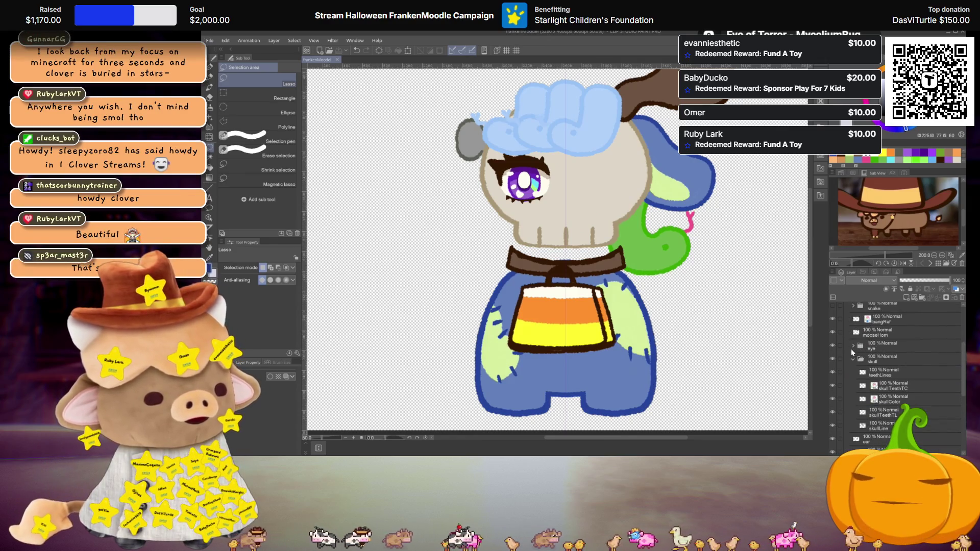
click(853, 359)
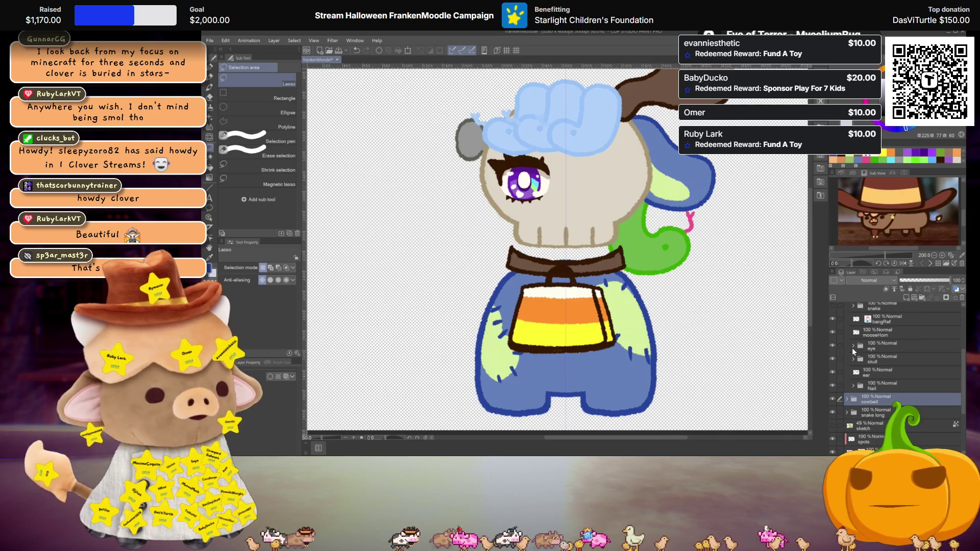
scroll(878, 383, down, 3)
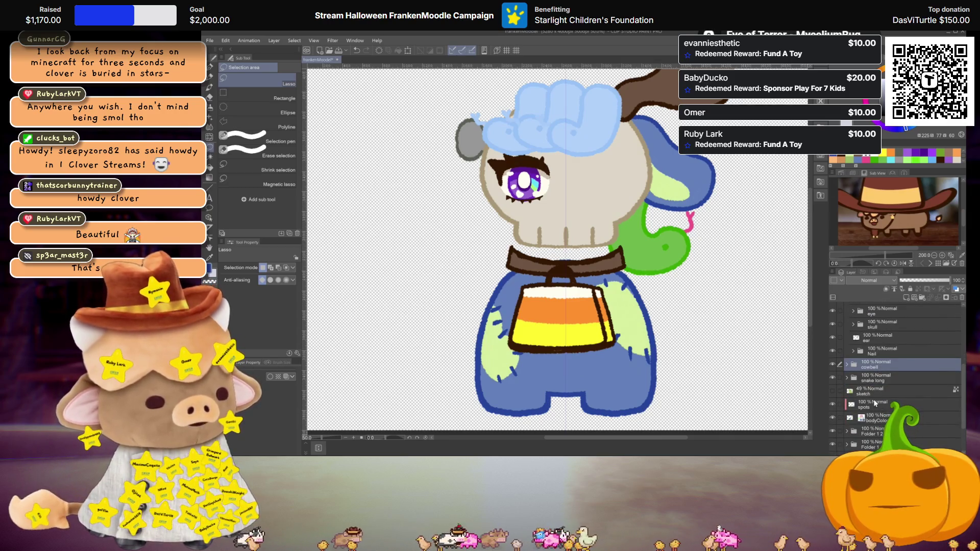
Rename Folder 1 to 'leg'
click(876, 403)
scroll(877, 387, down, 3)
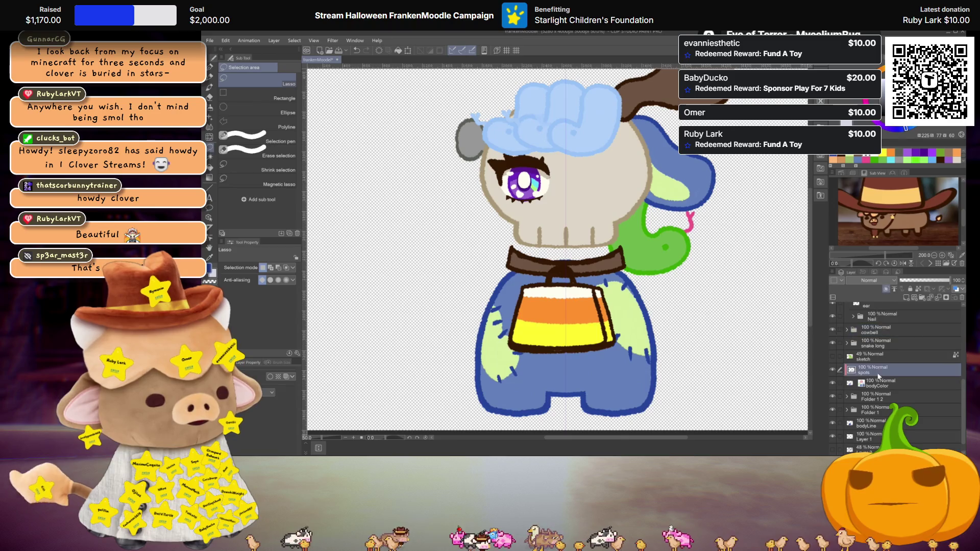
click(846, 398)
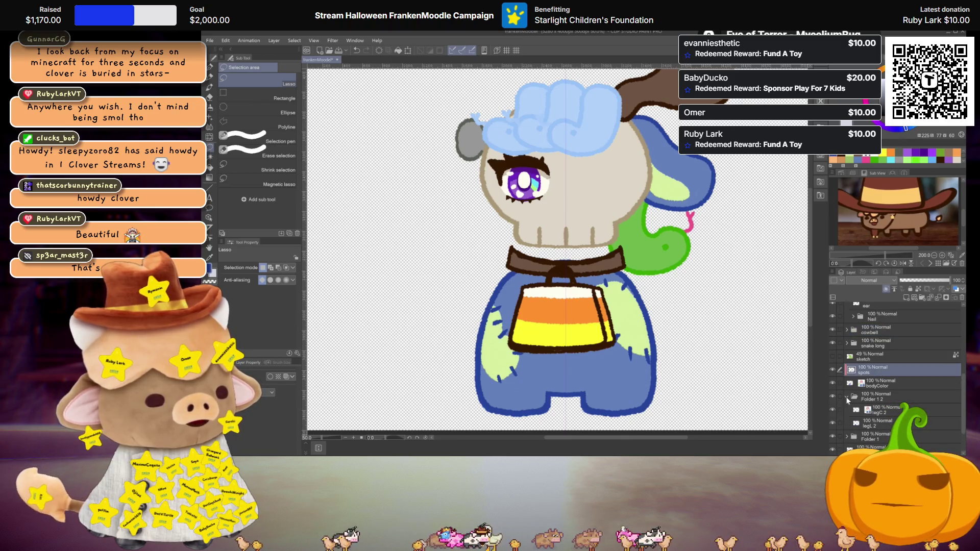
click(846, 396)
double_click(865, 411)
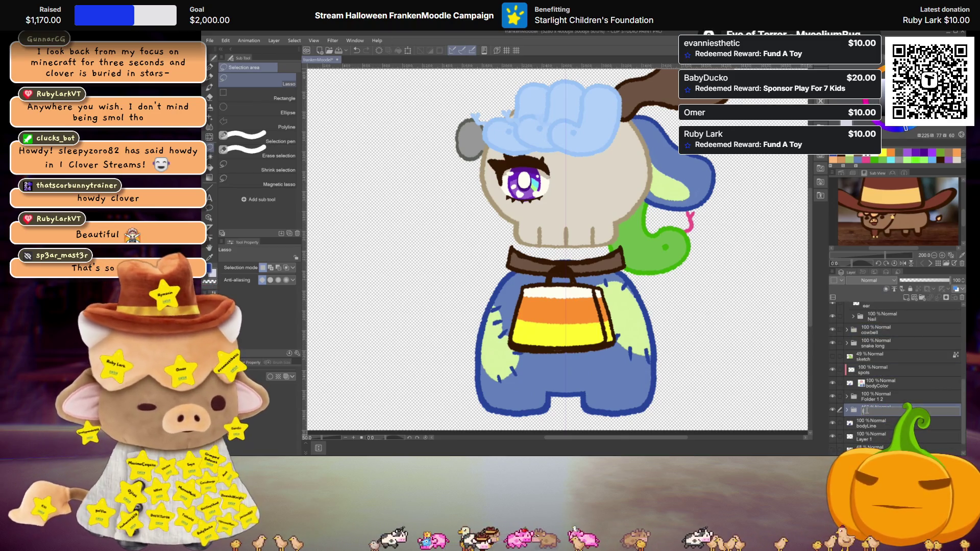
text(leg)
click(874, 396)
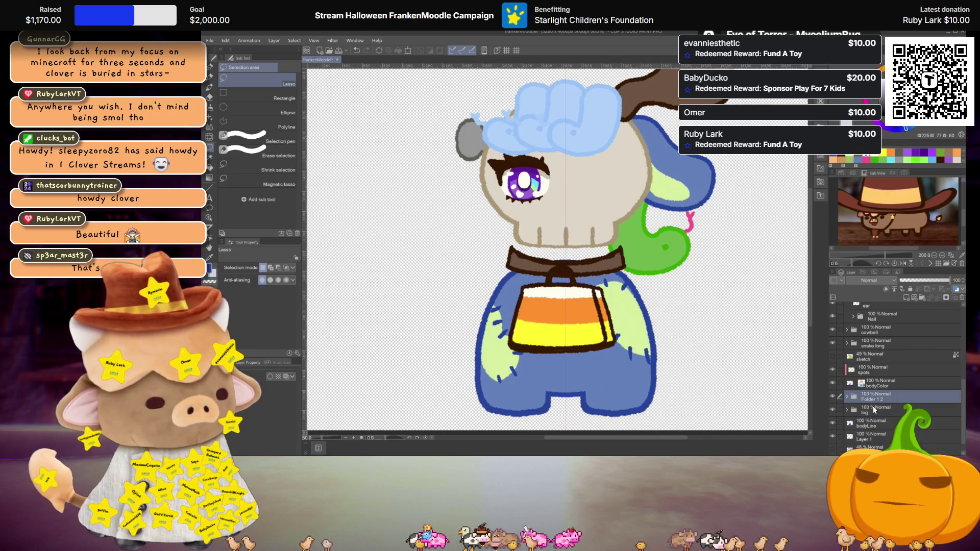
Group the layers from spots to bodyLine into a folder named 'body' and collapse it
scroll(871, 411, down, 1)
click(869, 411)
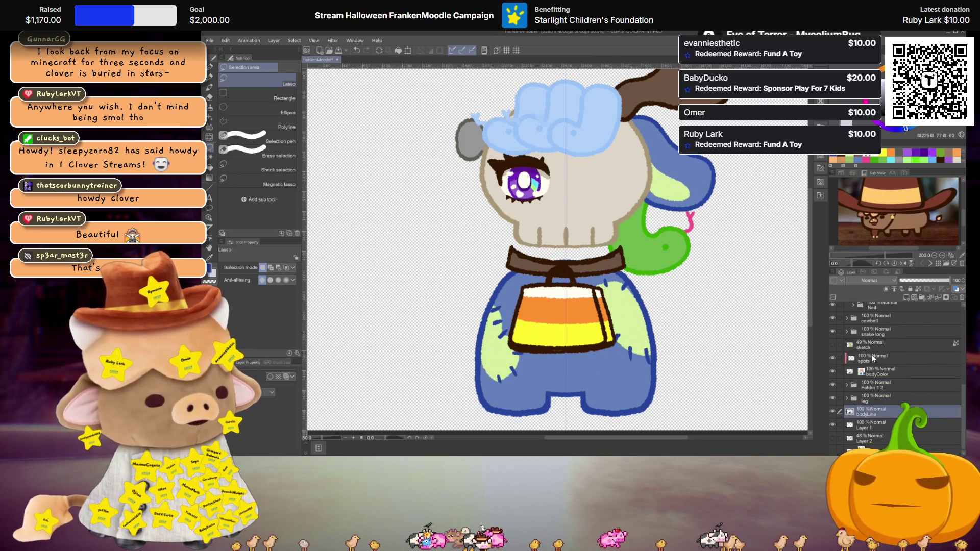
shift+click(874, 357)
key(ctrl+g)
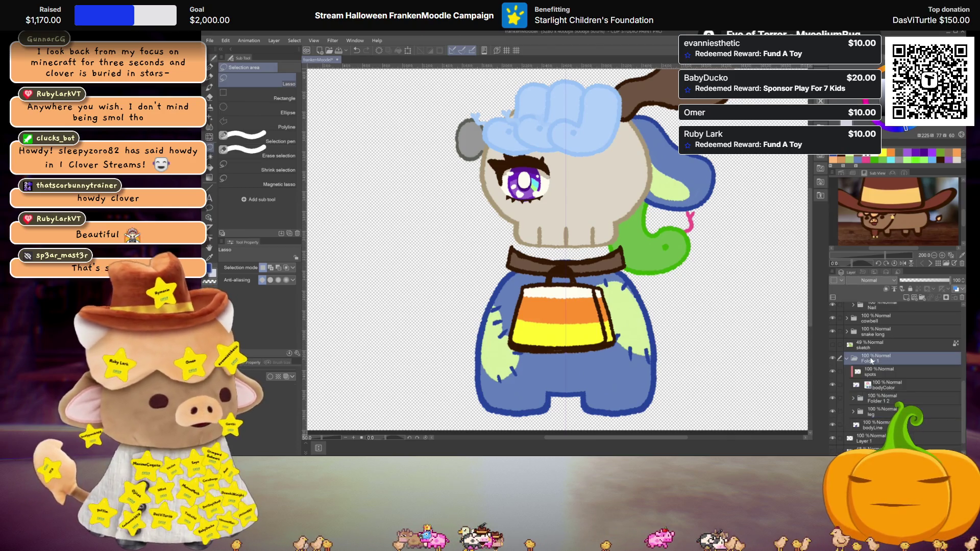
text(body)
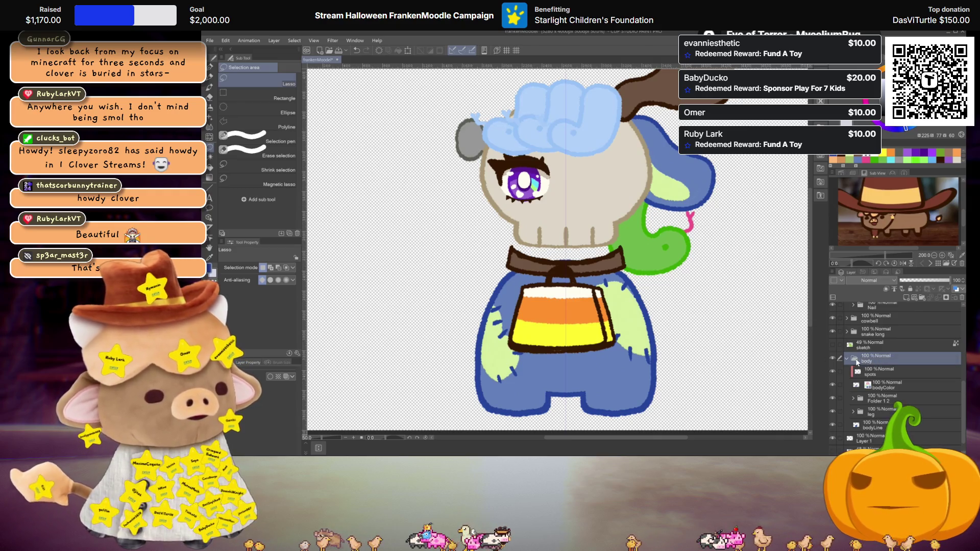
click(847, 357)
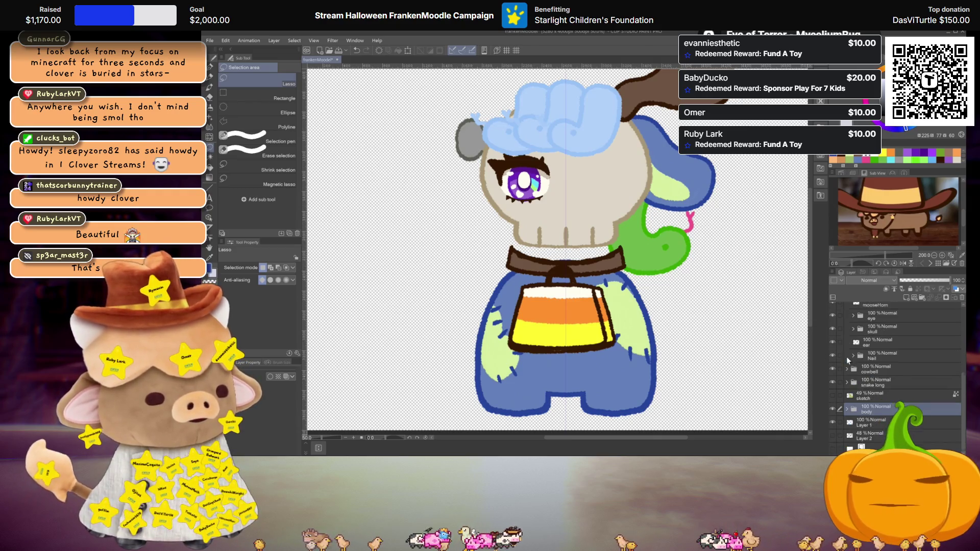
Make Layer 1 the active drawing layer
click(849, 420)
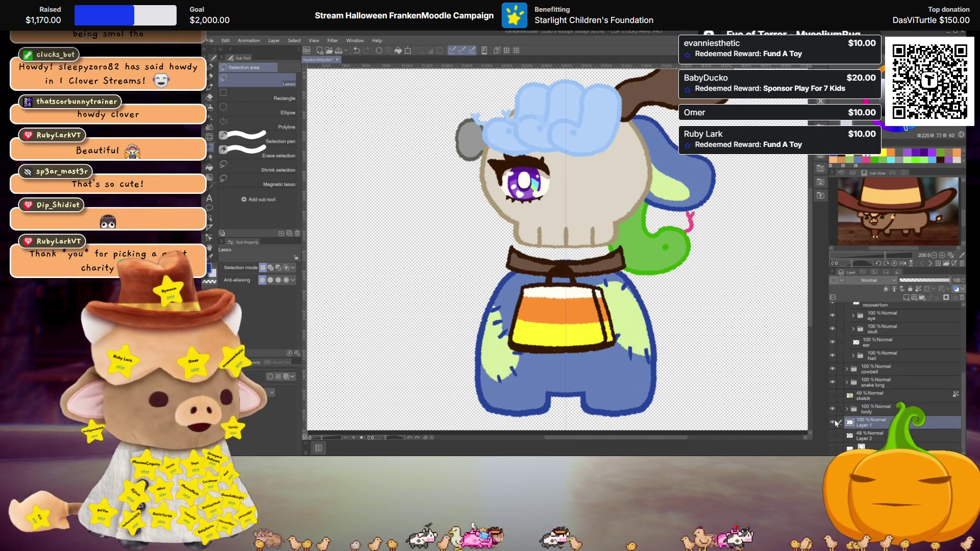
scroll(439, 231, up, 1)
drag(464, 260, 455, 253)
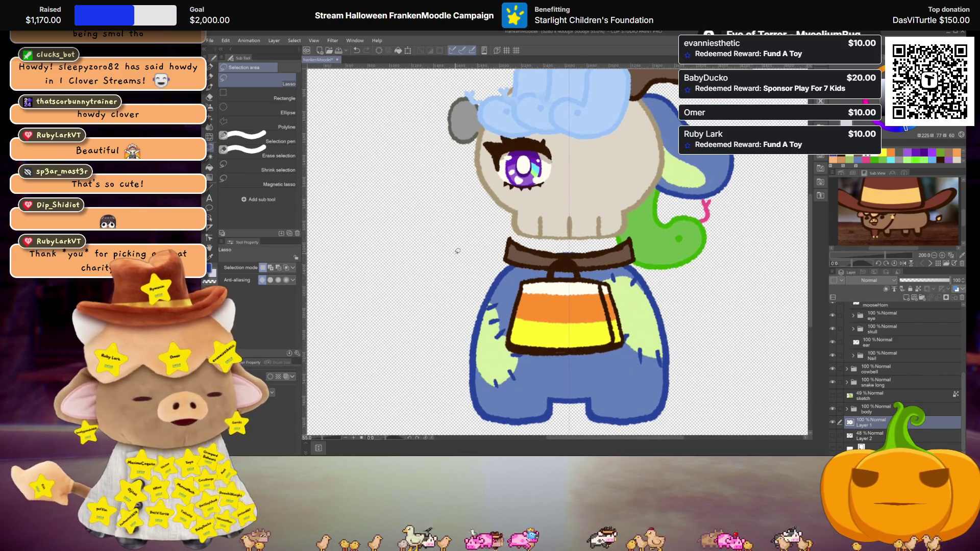
Draw dark brown Textured-pen cape lines down both sides of the body
key(p)
key(x)
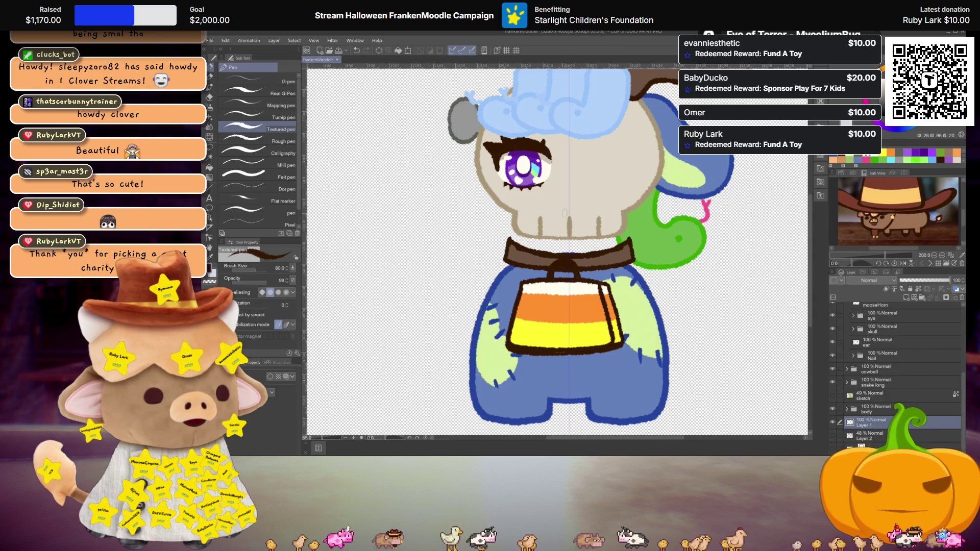
drag(471, 266, 468, 402)
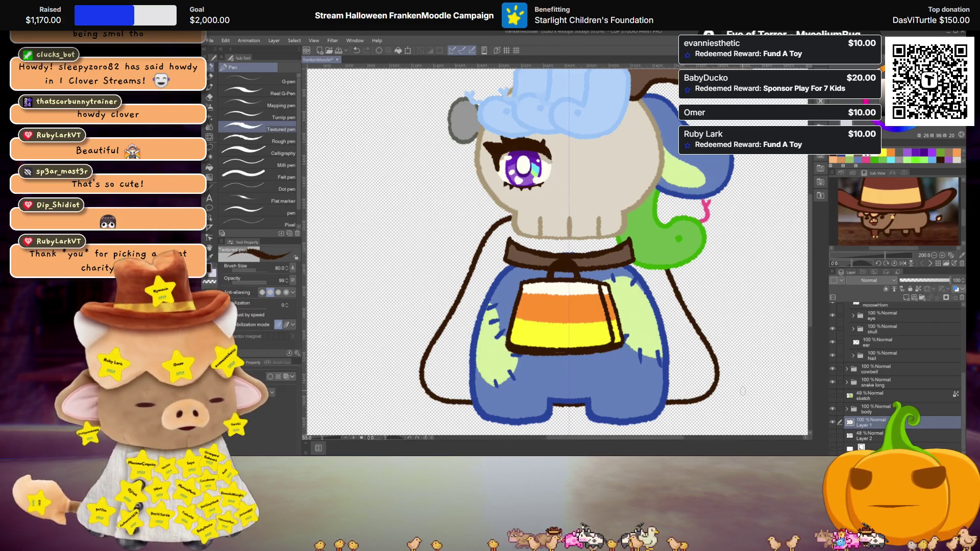
Shorten the cape lines from the top and add a new layer above Layer 1
key(ctrl+t)
drag(568, 210, 566, 228)
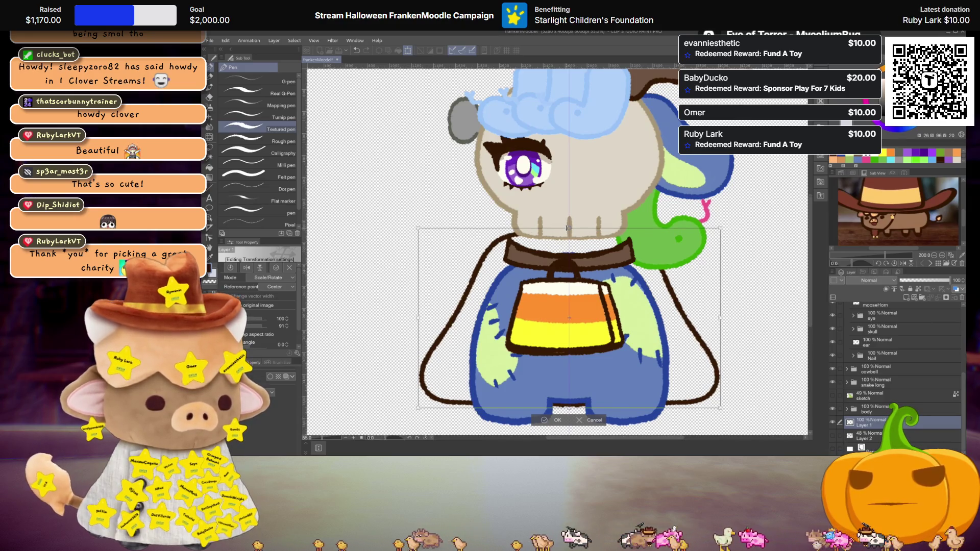
key(Return)
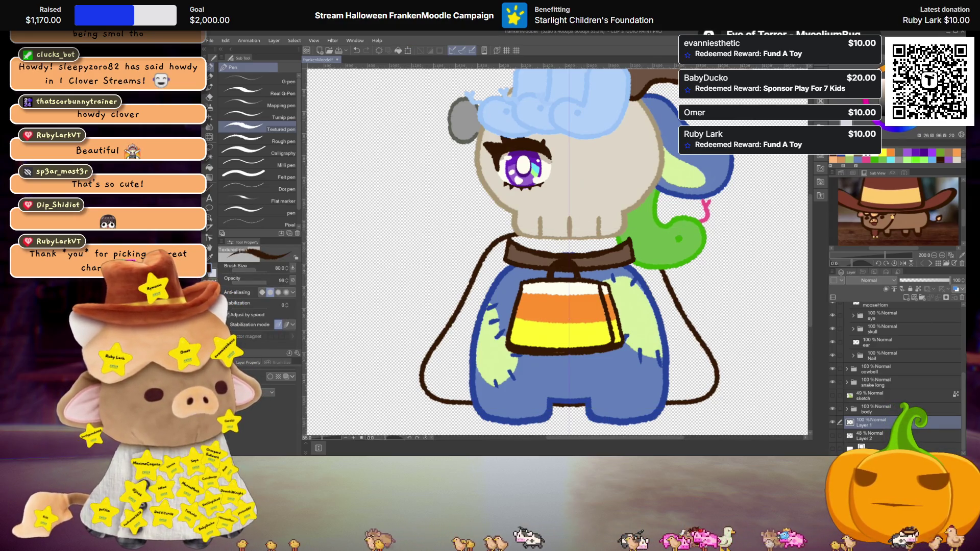
scroll(606, 278, down, 2)
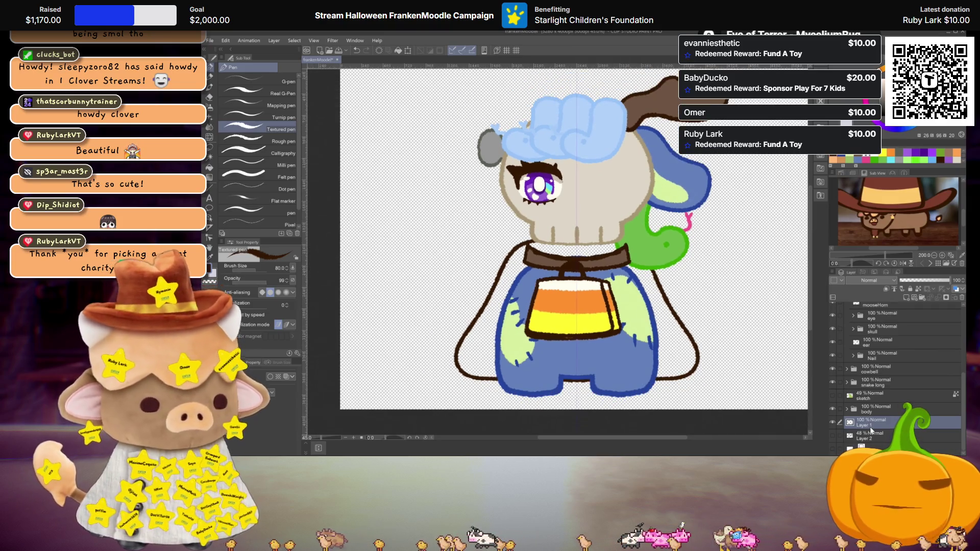
key(ctrl+shift+n)
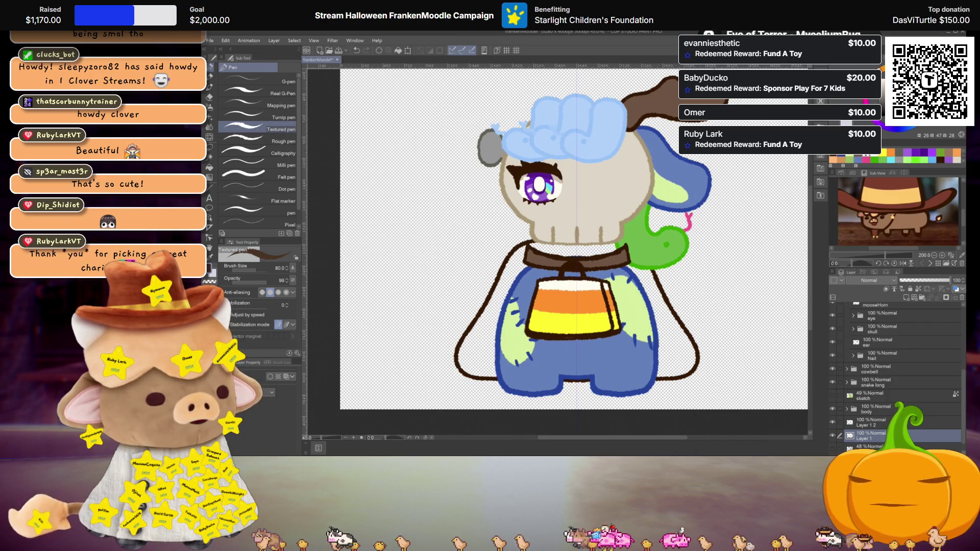
Fill the cape area behind the body with dark brown
key(g)
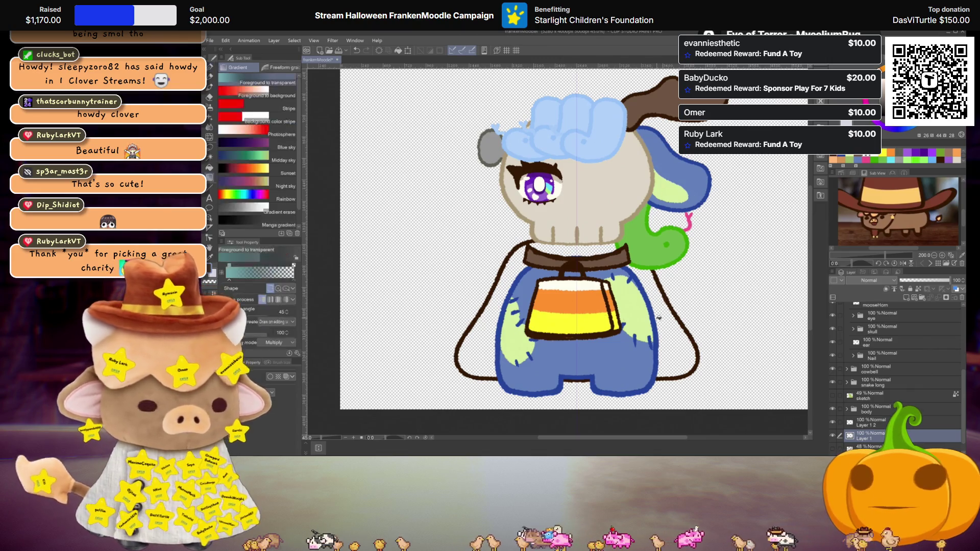
click(663, 331)
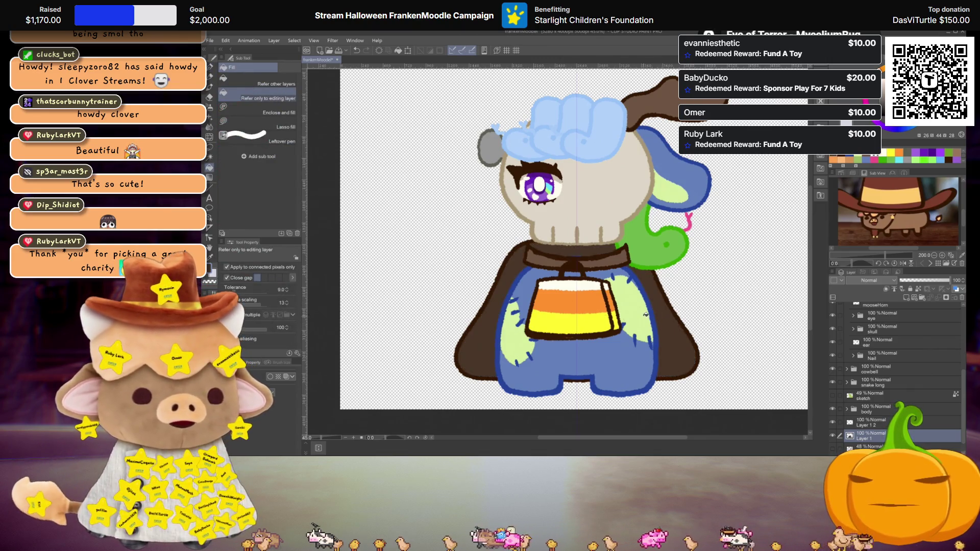
scroll(664, 331, up, 2)
Rename the cape's Layer 1 to capBack
click(876, 428)
double_click(867, 425)
text(capBack)
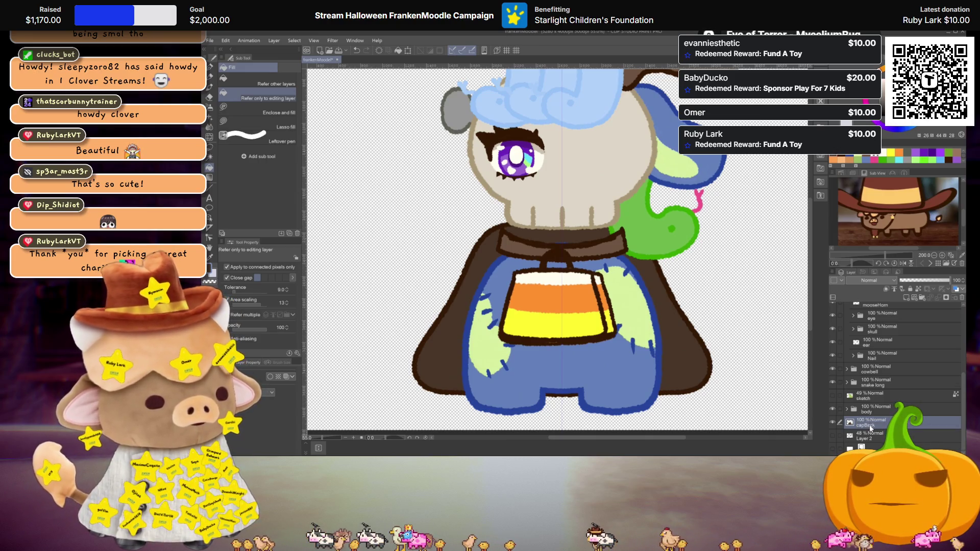
scroll(511, 123, up, 2)
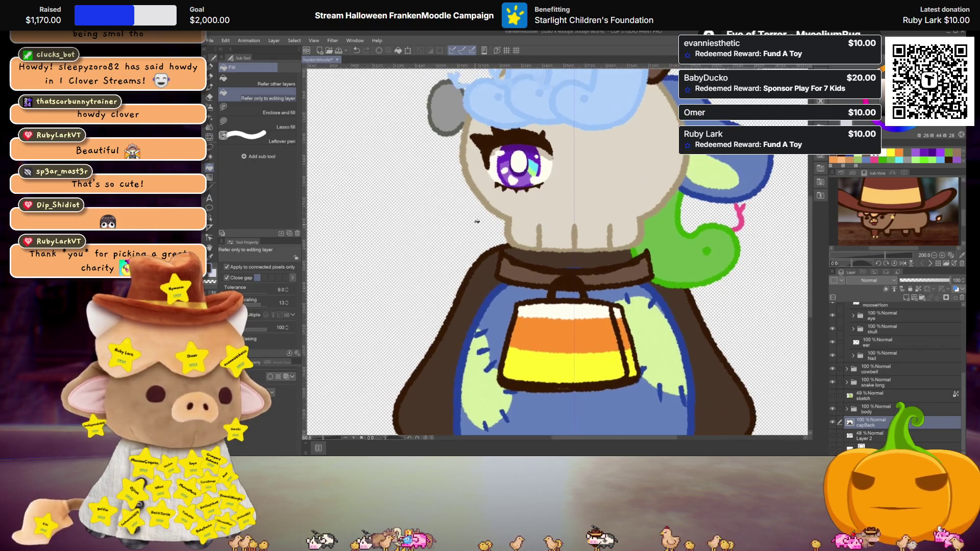
scroll(879, 415, up, 2)
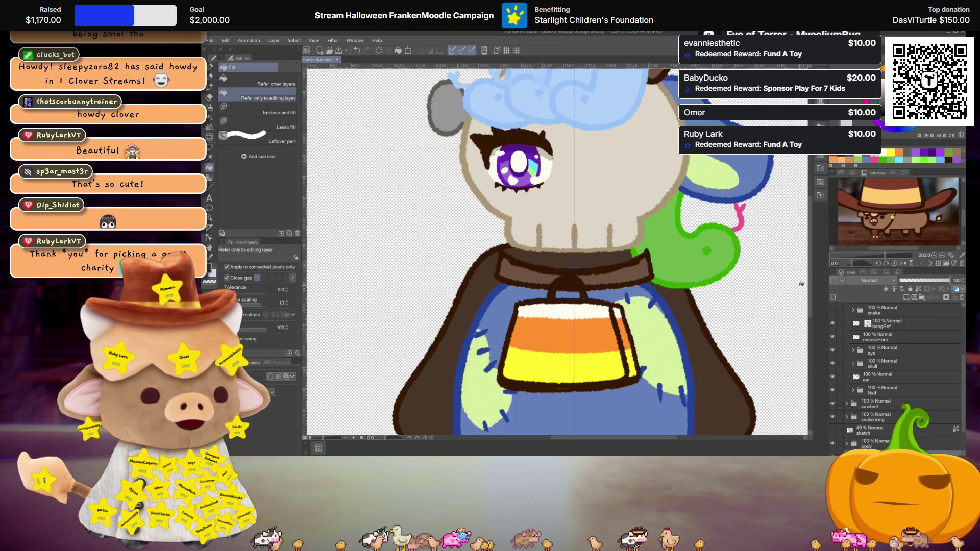
Collapse the head folder and add a new layer above it
scroll(903, 394, up, 1)
scroll(868, 351, up, 1)
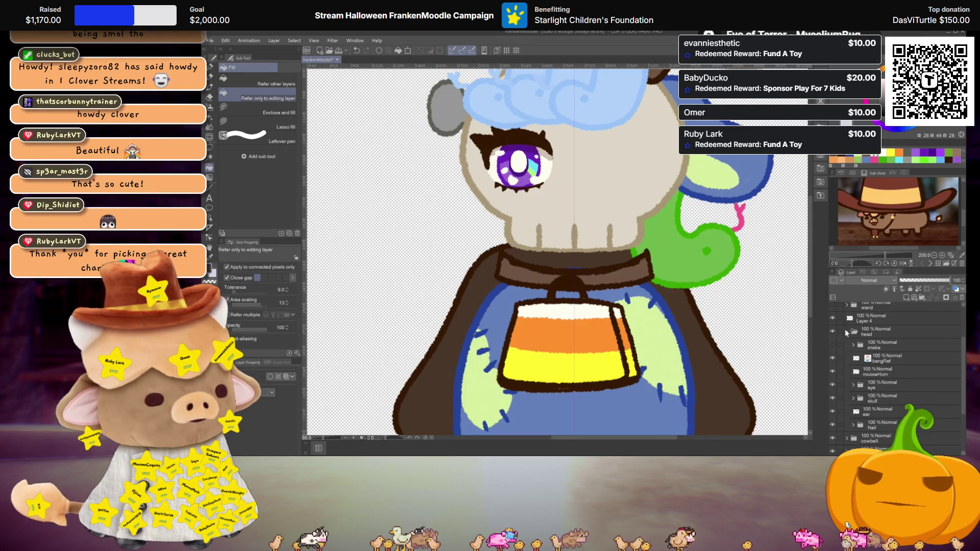
click(845, 329)
click(880, 353)
click(905, 298)
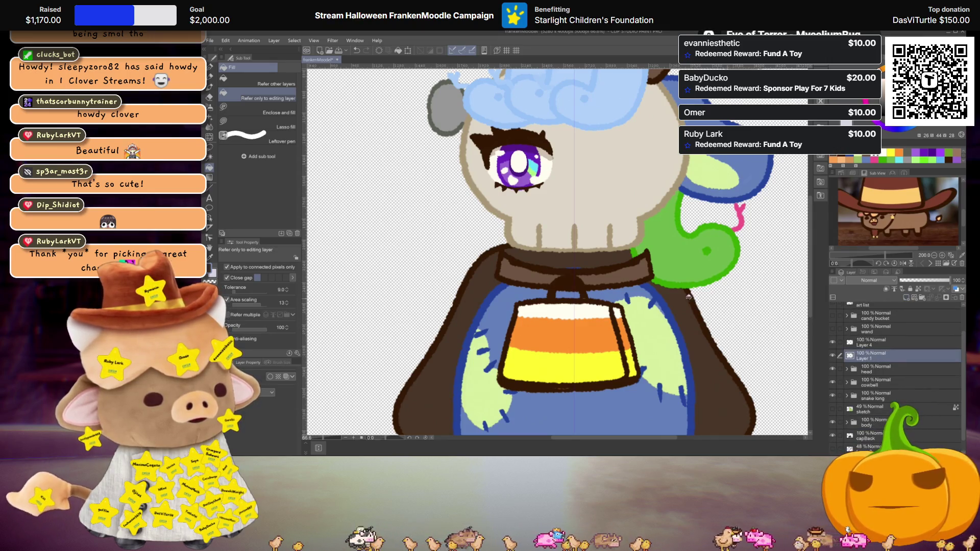
Draw pointed collar lapels beside the skull's neck with the textured pen
key(p)
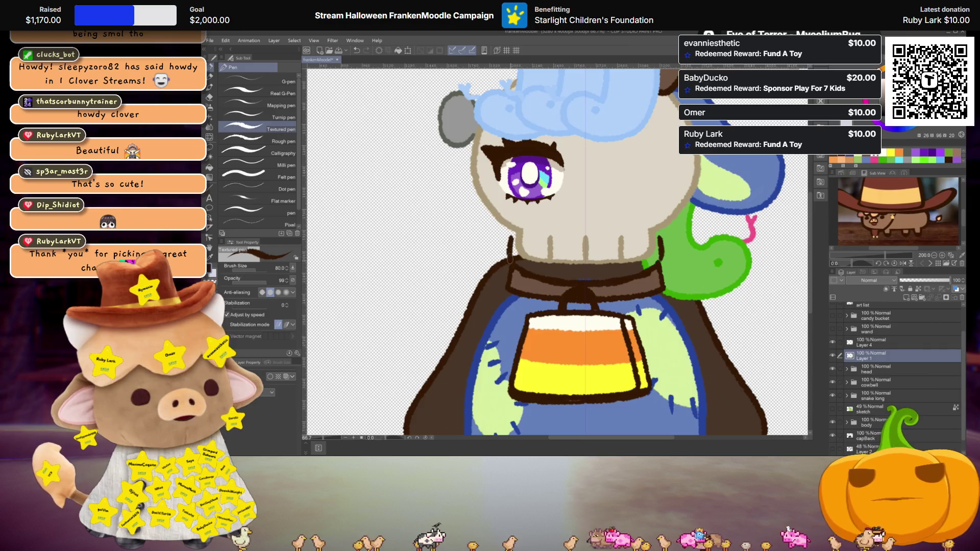
drag(511, 237, 516, 278)
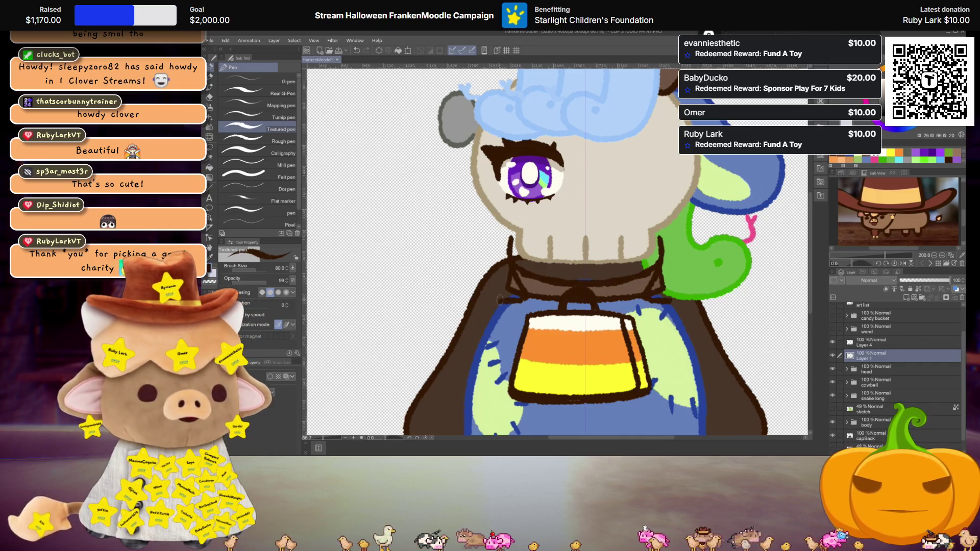
drag(512, 236, 511, 266)
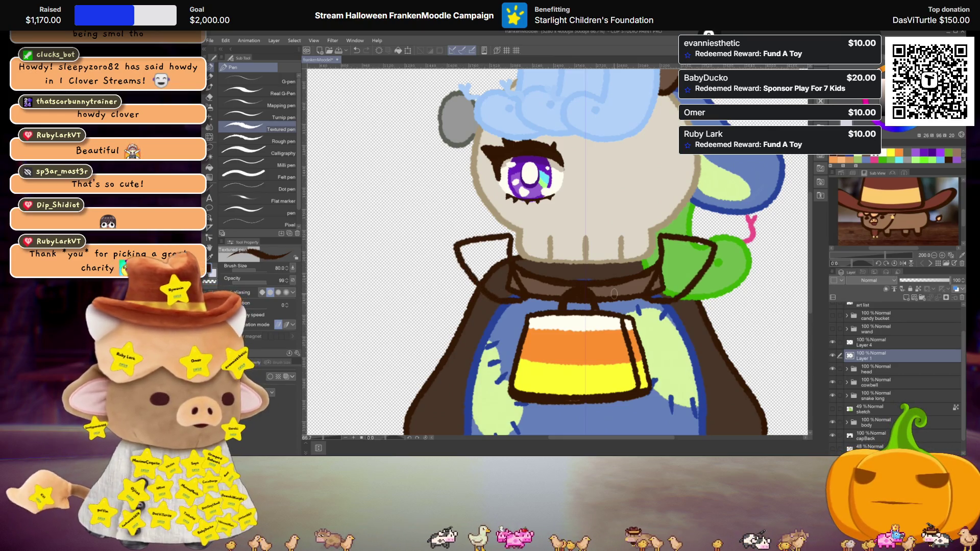
key(g)
key(ctrl+minus)
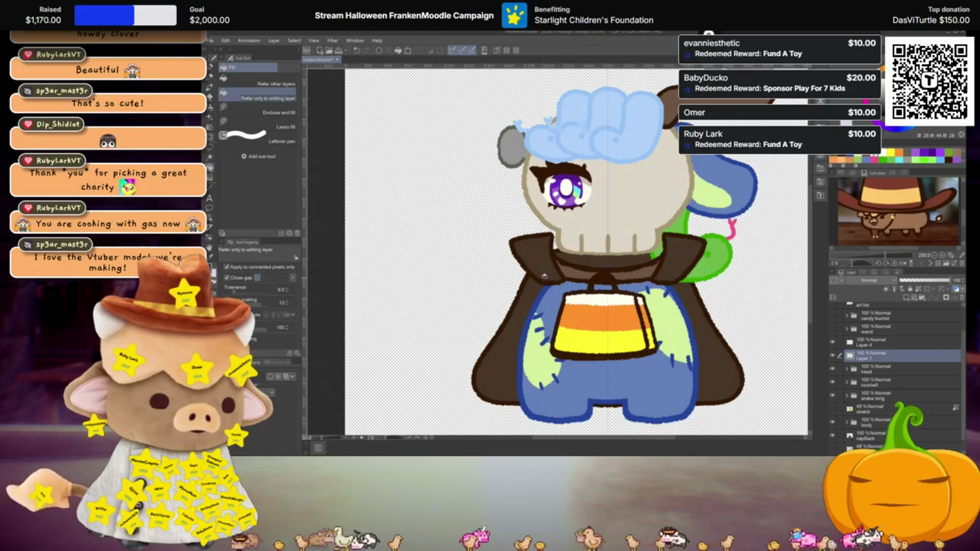
Lower the top edge of the capBack cape with a free transform
key(ctrl+plus)
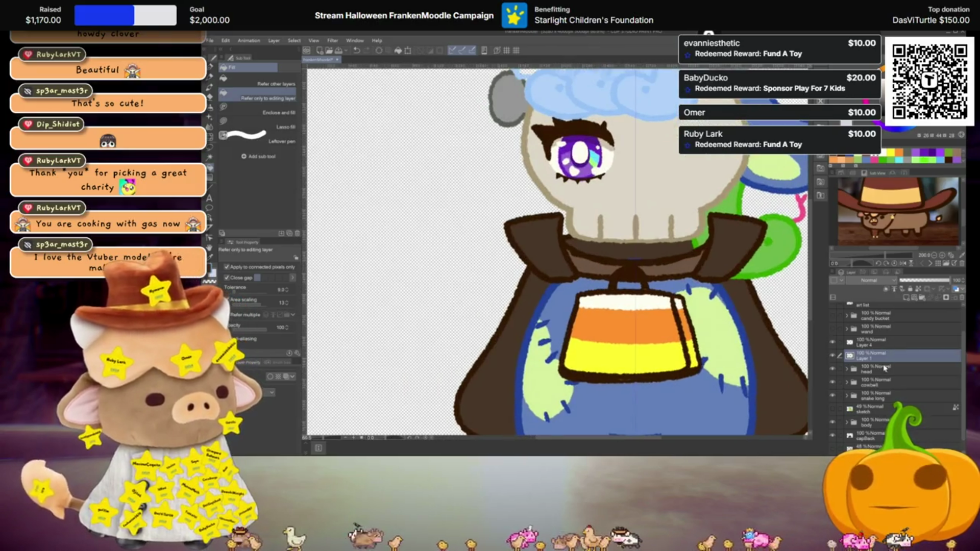
scroll(885, 363, down, 2)
click(882, 425)
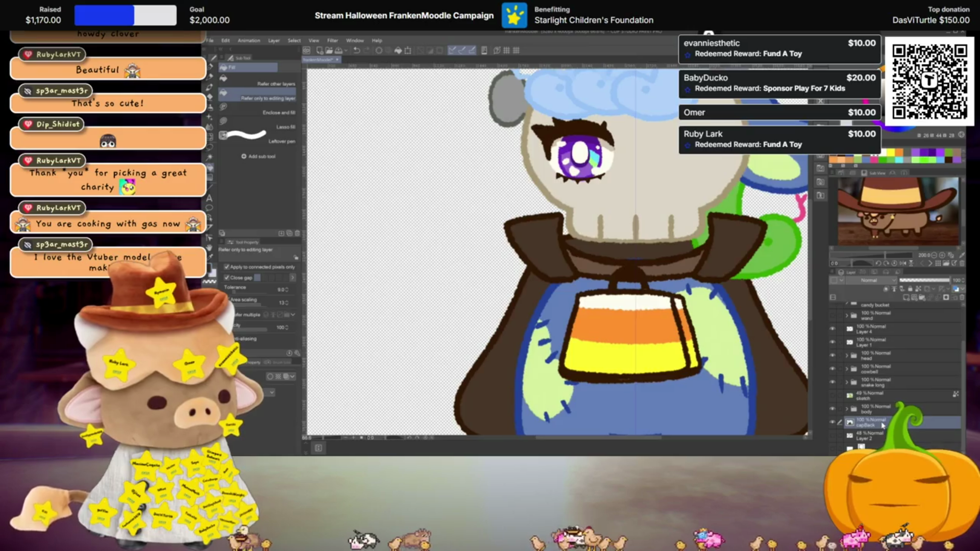
key(ctrl+t)
drag(635, 236, 632, 205)
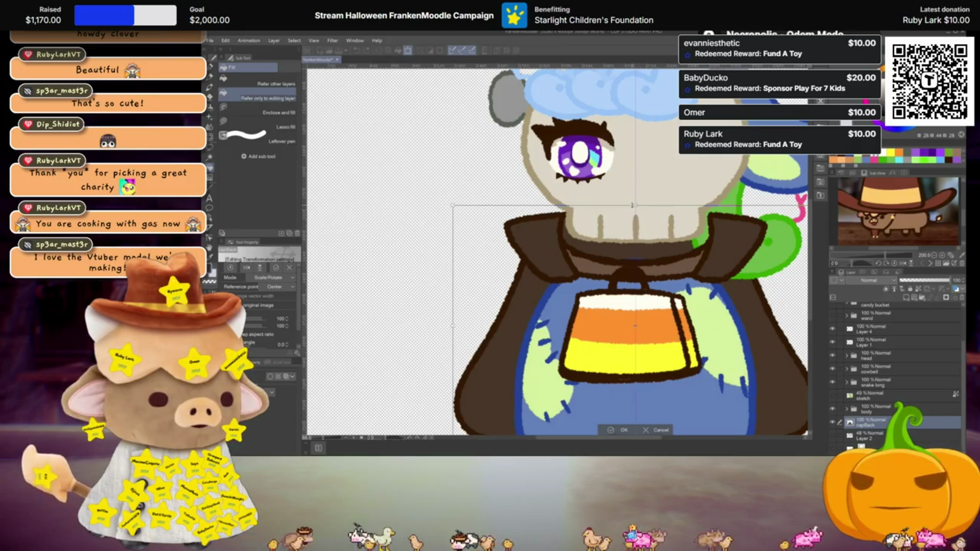
drag(632, 205, 632, 261)
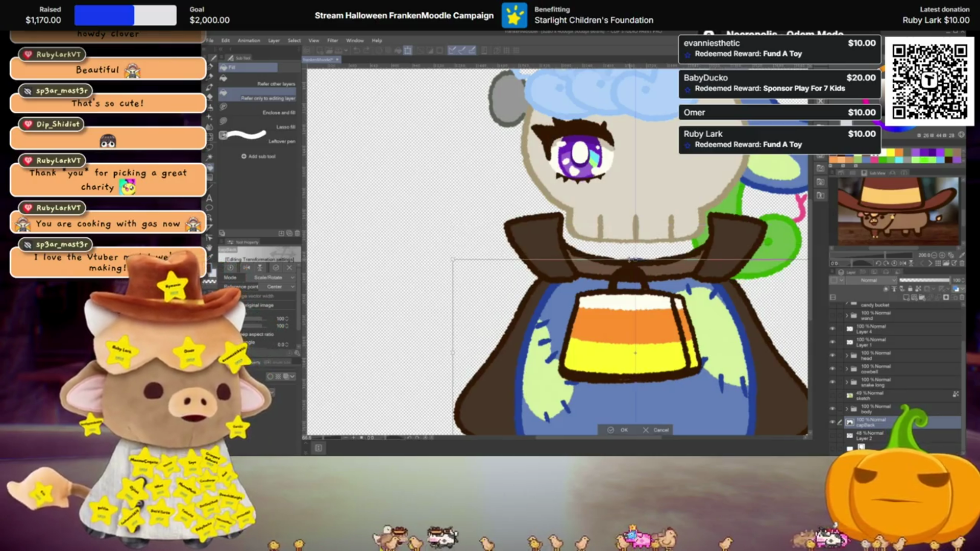
key(Return)
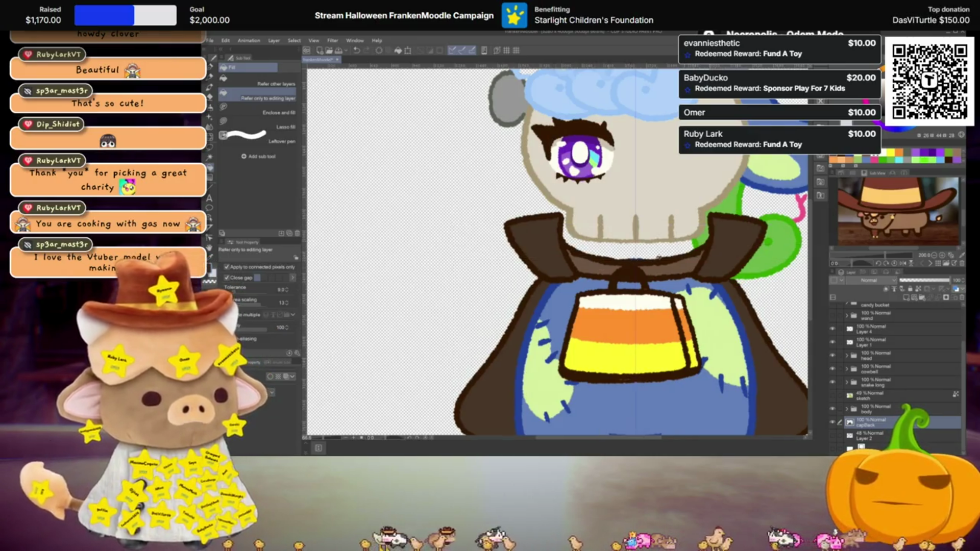
scroll(598, 270, up, 1)
drag(598, 269, 613, 254)
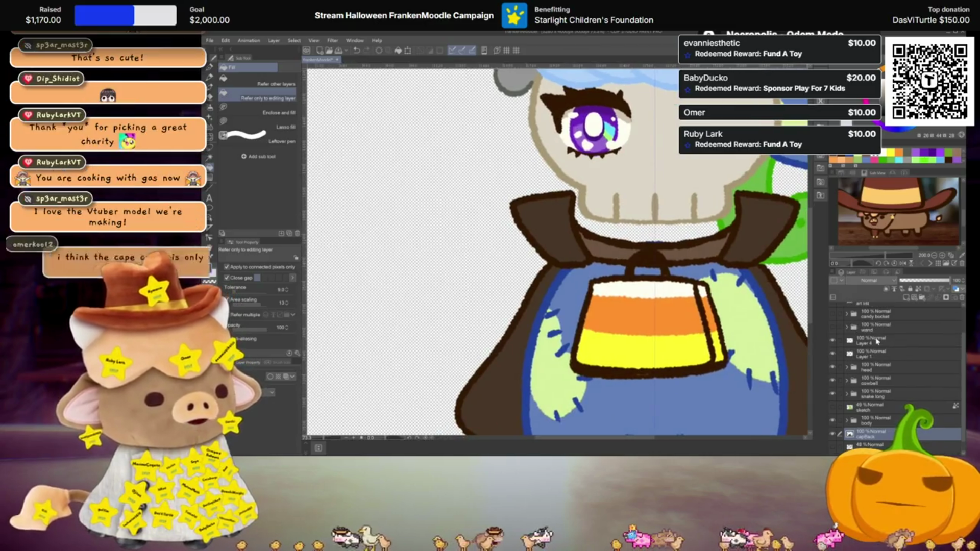
scroll(875, 352, up, 1)
scroll(876, 352, up, 1)
On Layer 1, draw cape edges down both sides of the candy-corn bucket
click(876, 378)
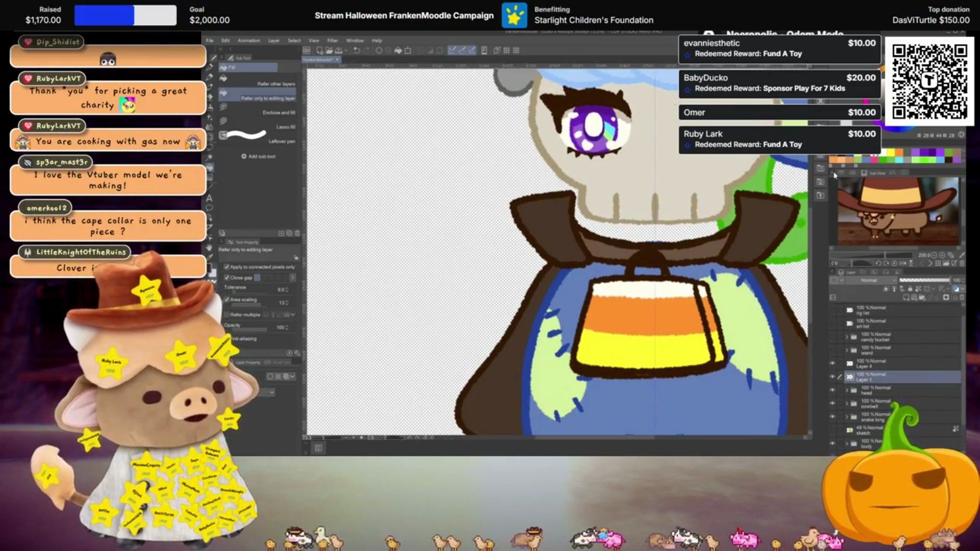
scroll(602, 284, down, 1)
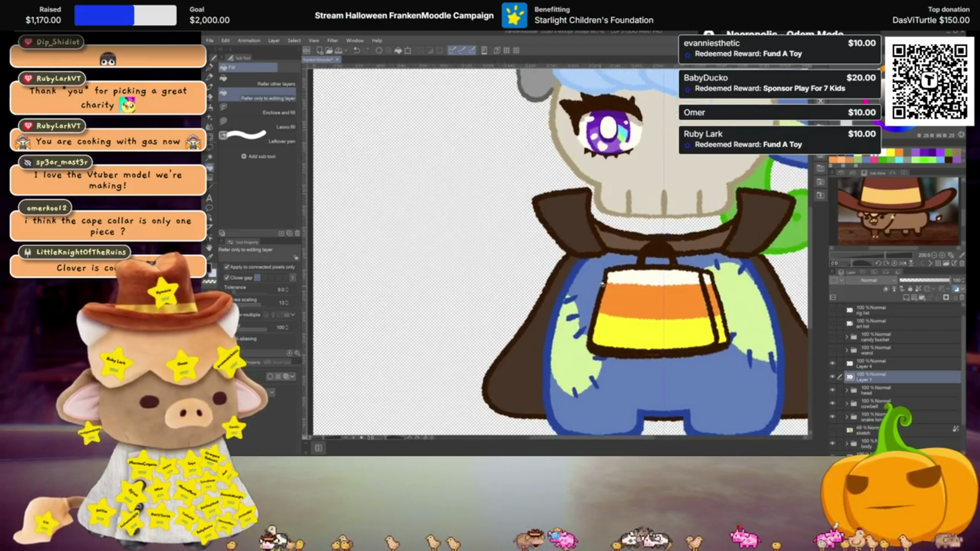
key(p)
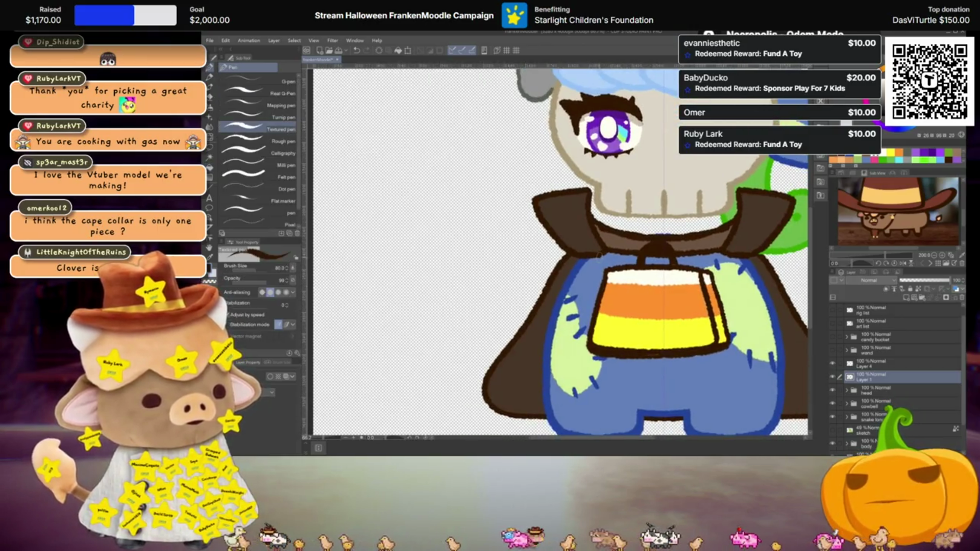
drag(586, 280, 576, 318)
drag(742, 285, 749, 313)
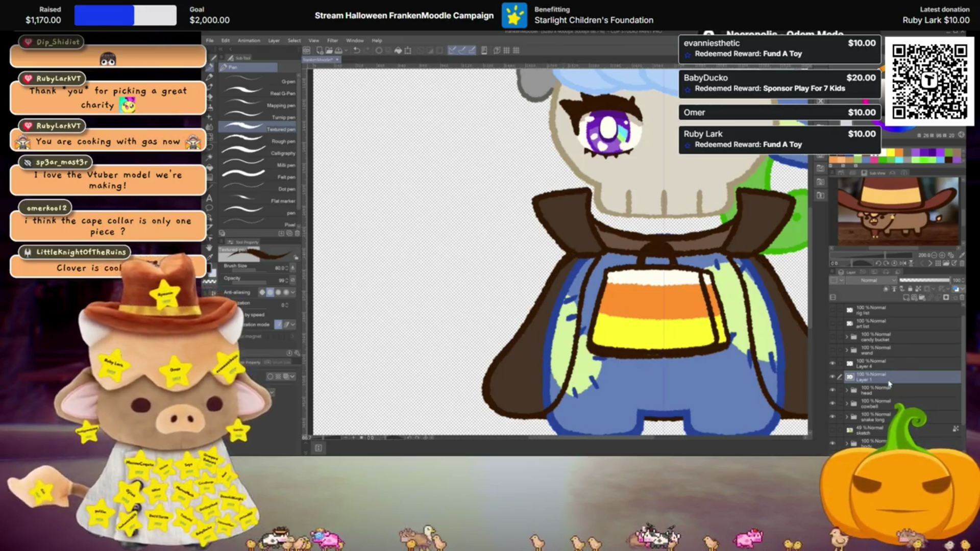
key(ctrl+shift+n)
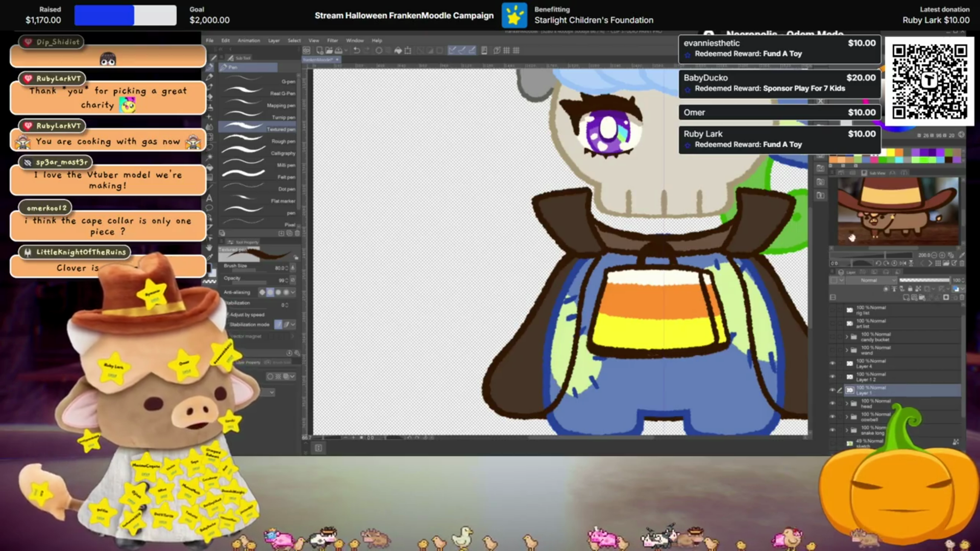
Fill the cape sides beside the bucket with dark brown
key(g)
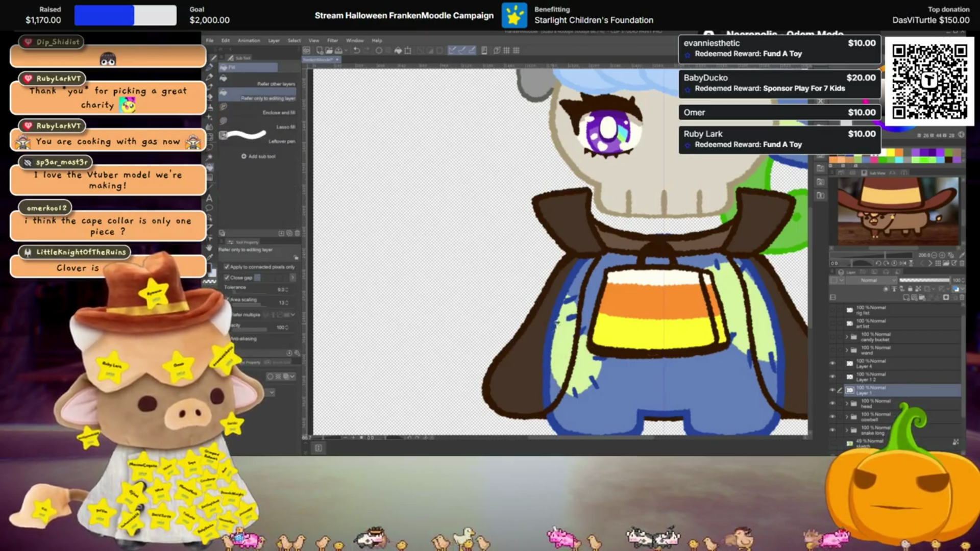
click(563, 317)
scroll(562, 317, down, 3)
scroll(563, 317, down, 2)
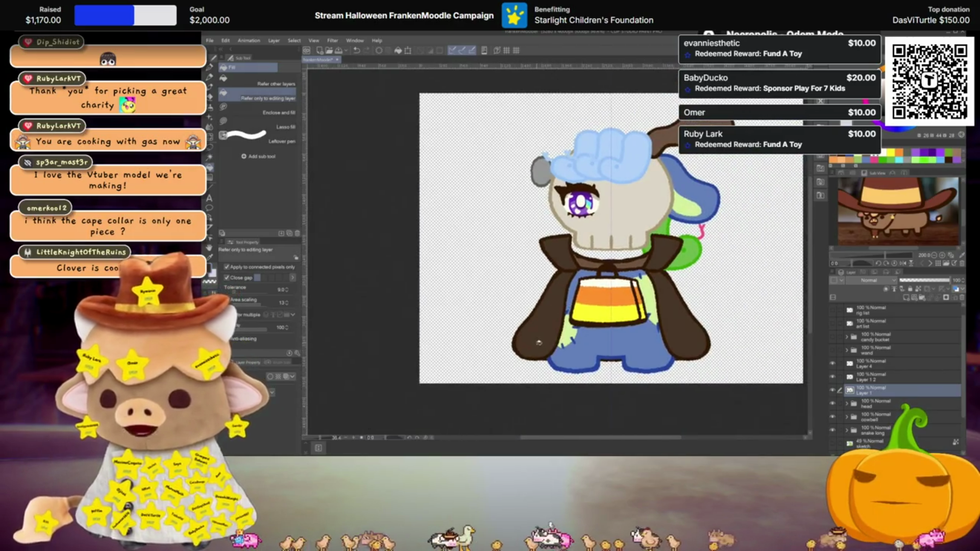
scroll(576, 347, up, 1)
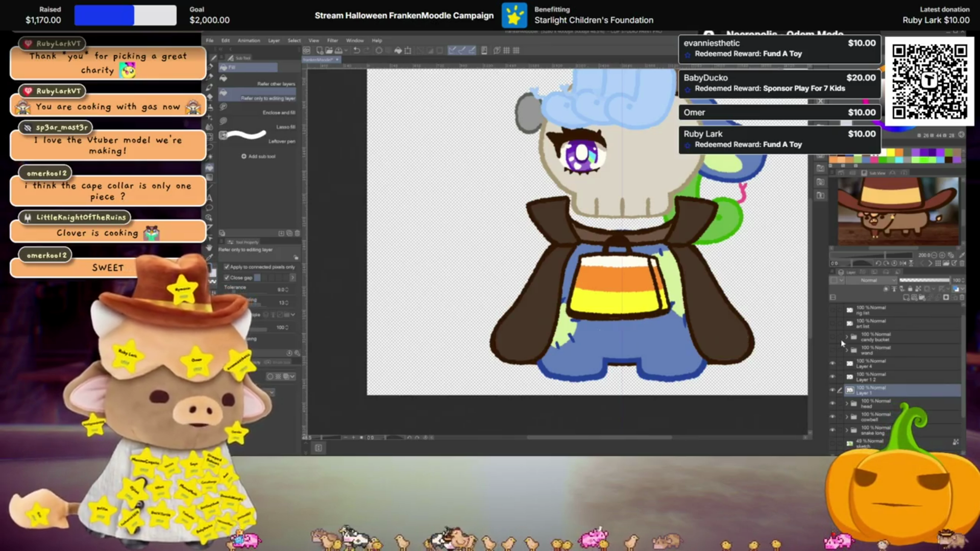
Remove the unused Layer 12 and name the front cape layer capFront
click(874, 379)
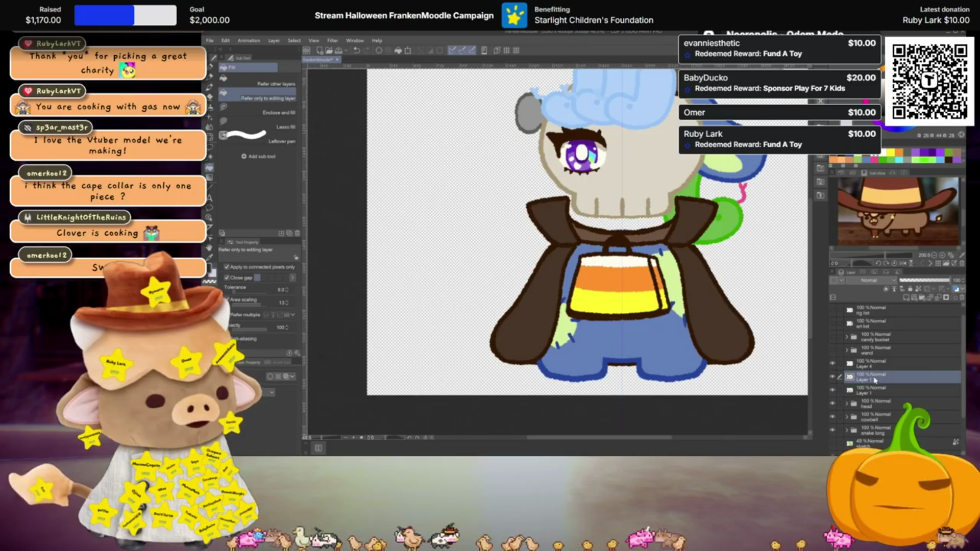
key(ctrl+e)
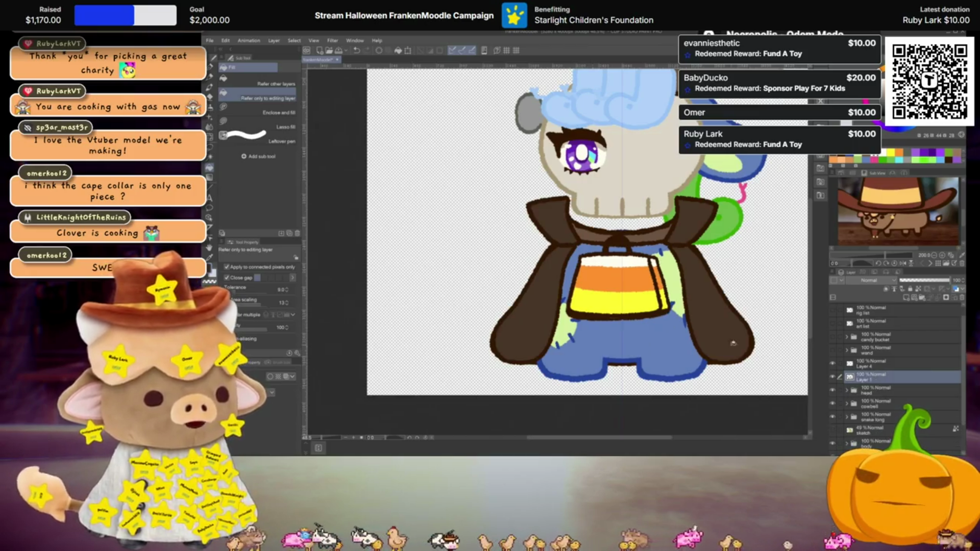
scroll(890, 373, down, 1)
scroll(880, 376, up, 1)
text(cape)
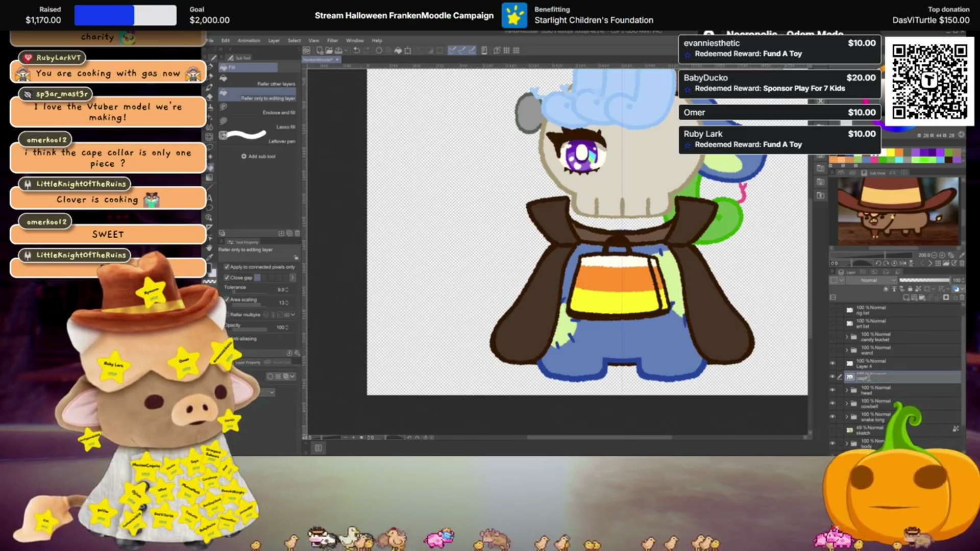
scroll(842, 367, down, 2)
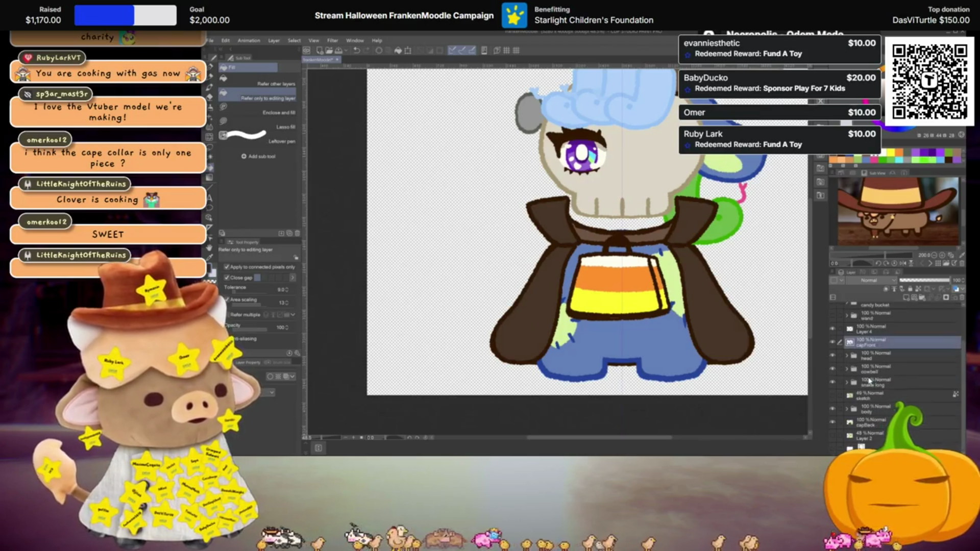
Hide capFront and refill the back cape dark red on capBack
click(834, 342)
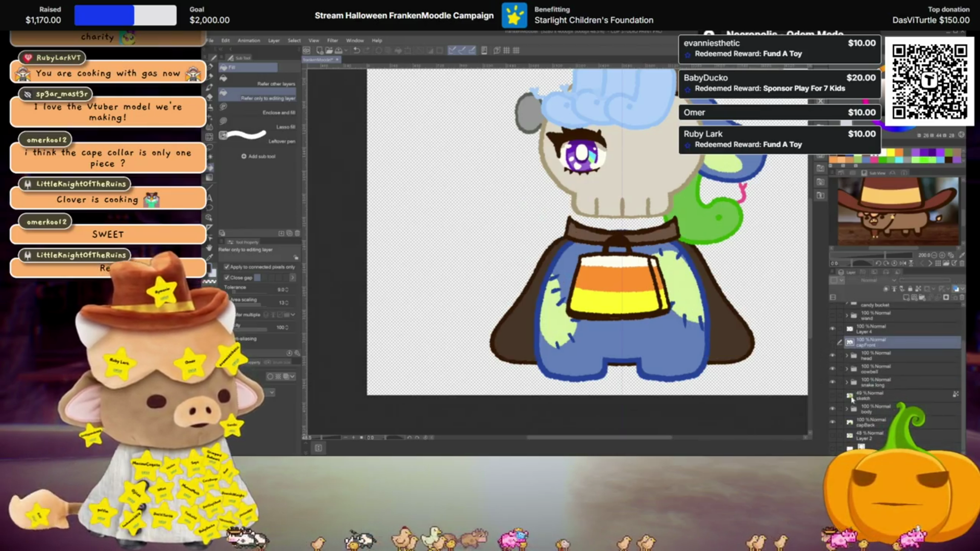
click(875, 425)
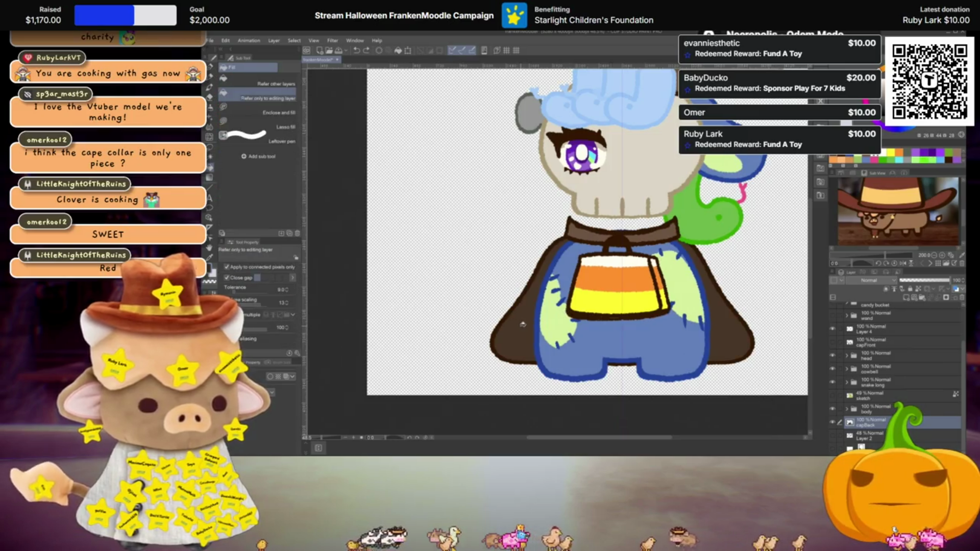
key(ctrl+z)
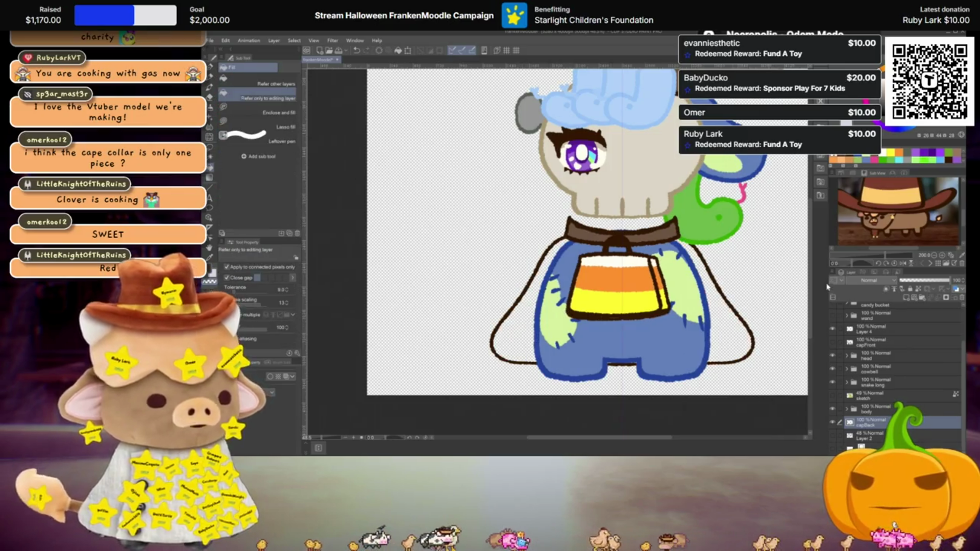
click(908, 430)
click(872, 435)
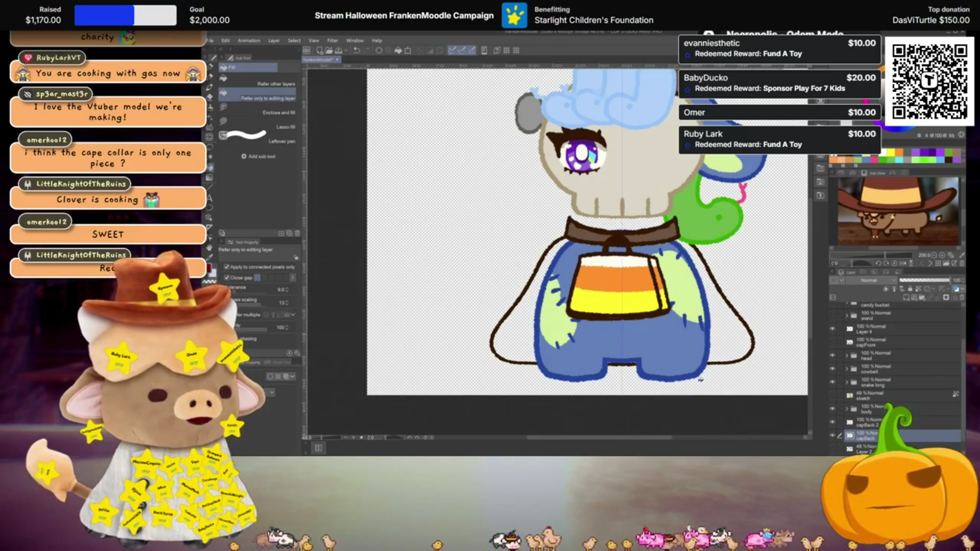
click(738, 335)
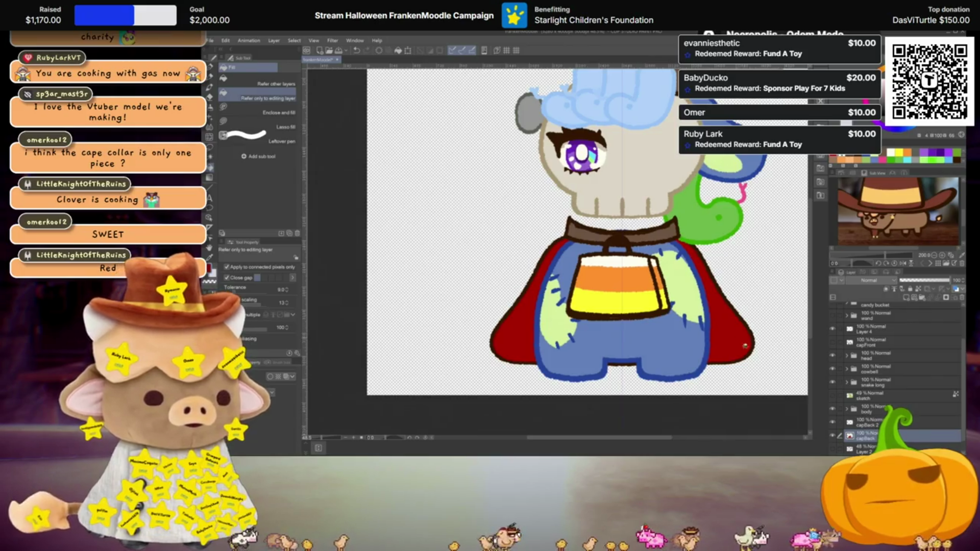
Compare the capes, then set capFront opacity to 55%
click(832, 342)
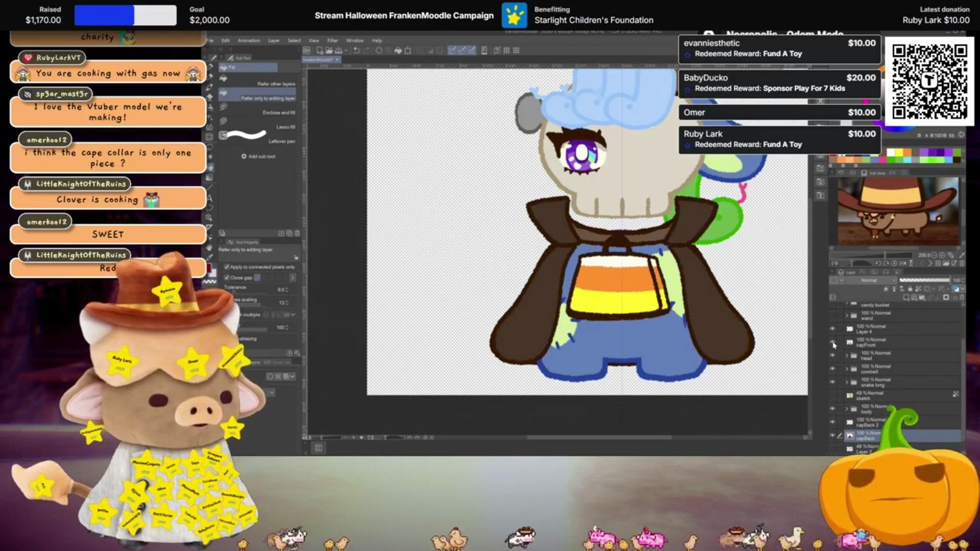
click(833, 342)
scroll(574, 232, up, 2)
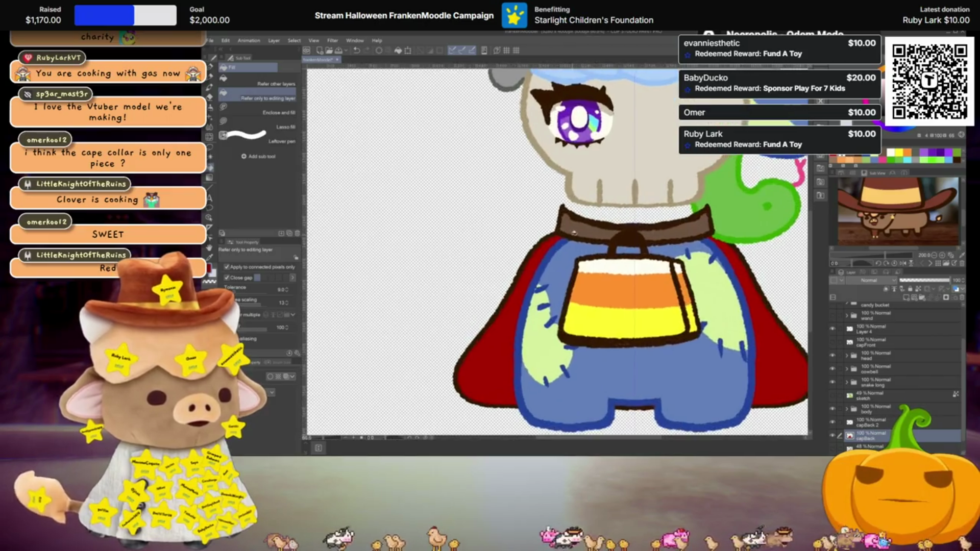
scroll(573, 233, up, 1)
click(833, 342)
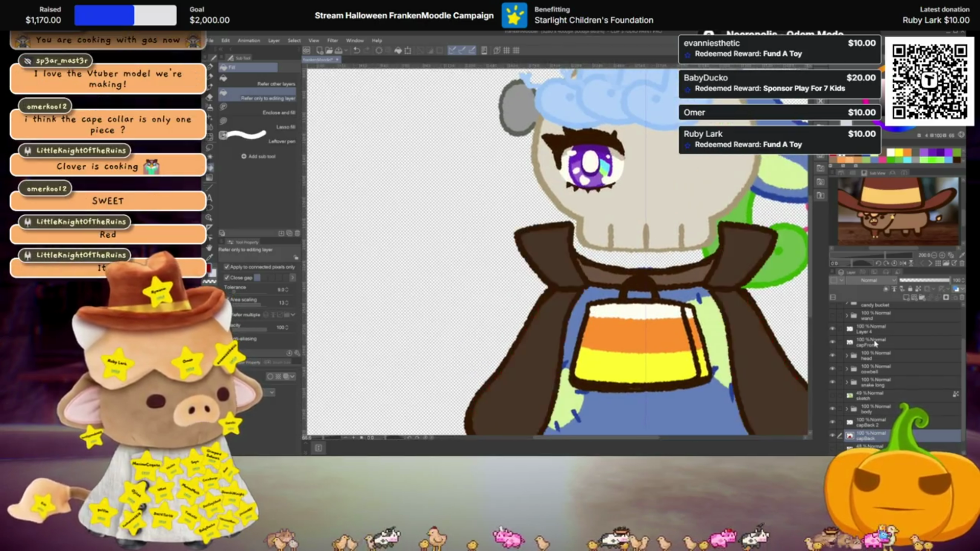
click(875, 342)
click(928, 280)
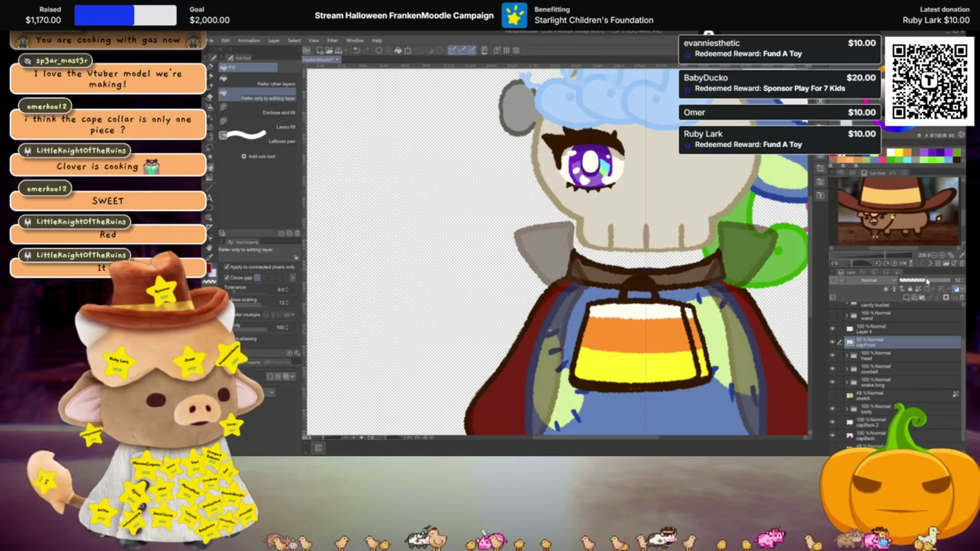
Remove the extra capBack 2 layer and make sure the skull head is visible
scroll(914, 353, down, 1)
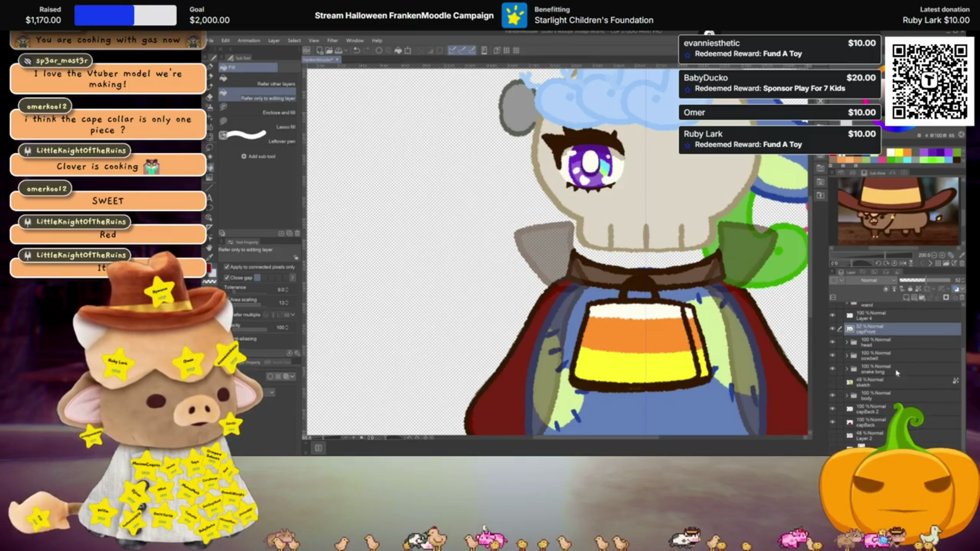
click(884, 412)
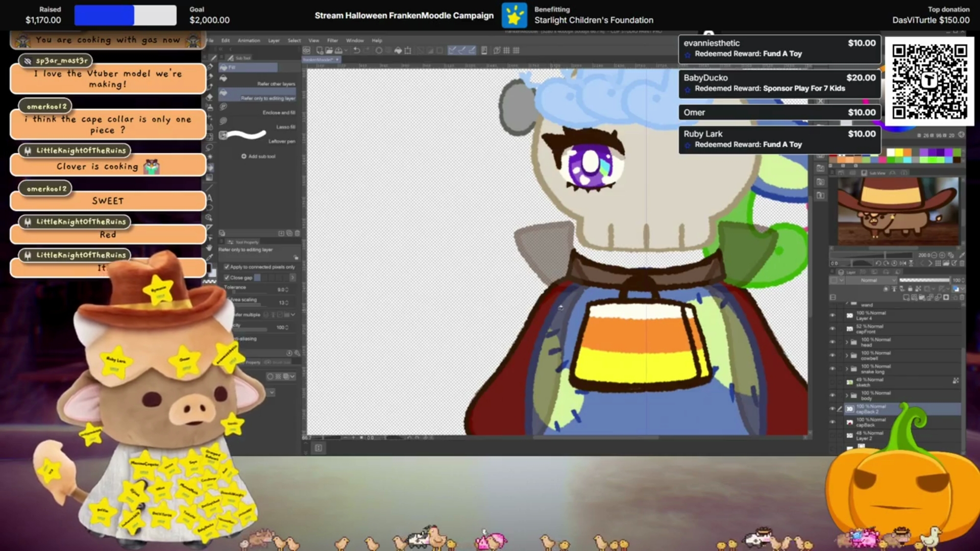
key(ctrl+e)
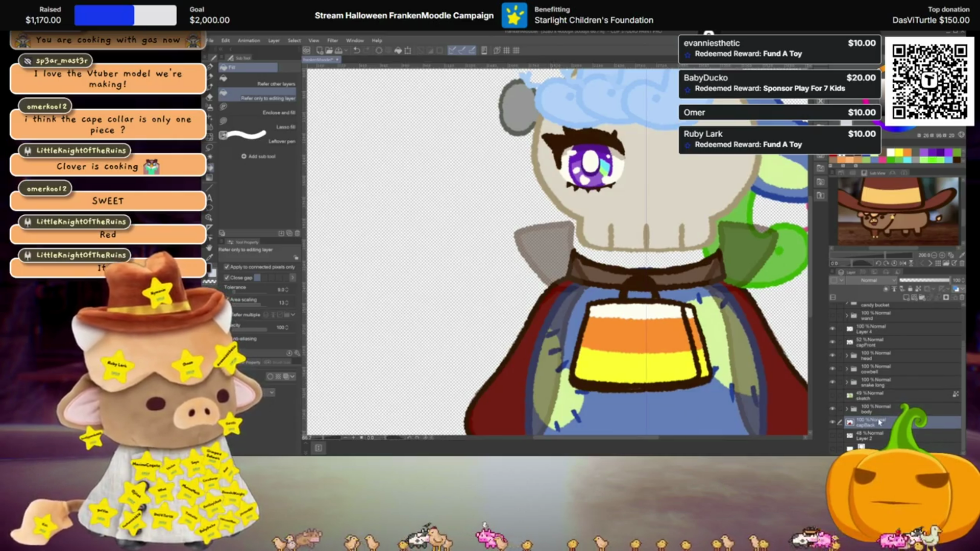
key(p)
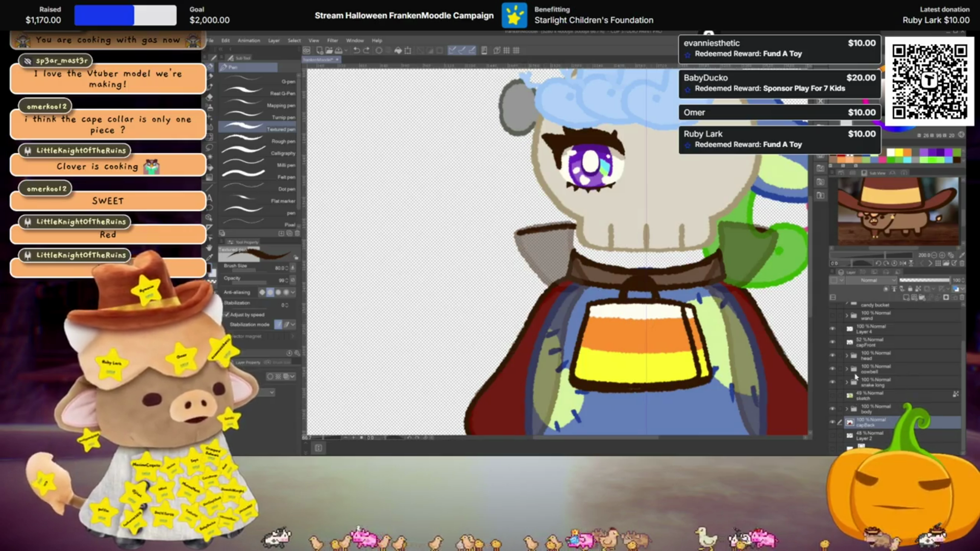
click(833, 356)
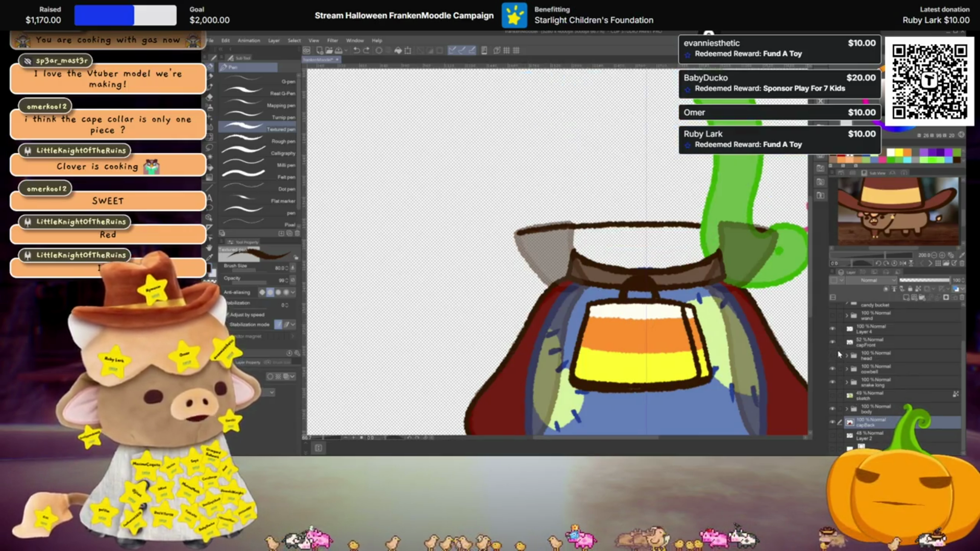
click(832, 355)
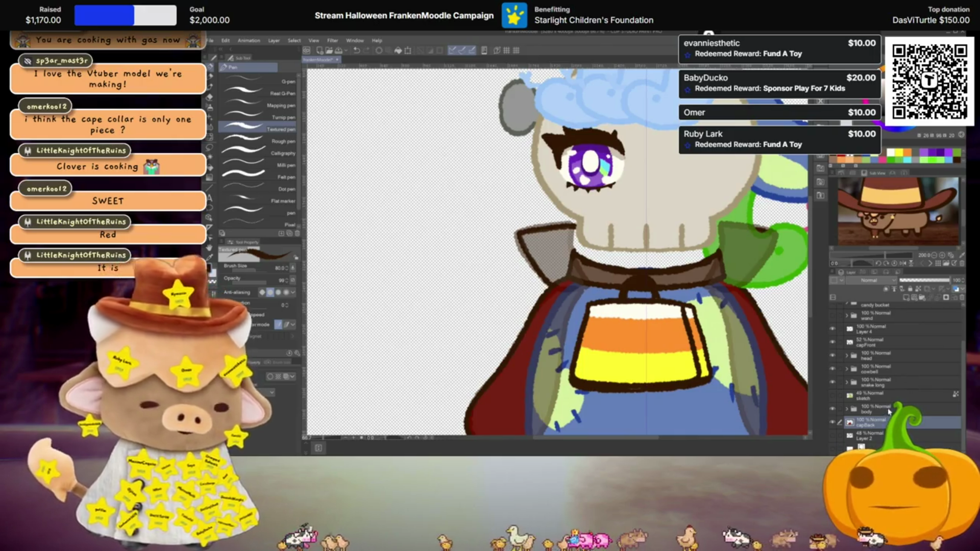
Fill a red collar under the skull's chin and merge it into capBack
key(ctrl+j)
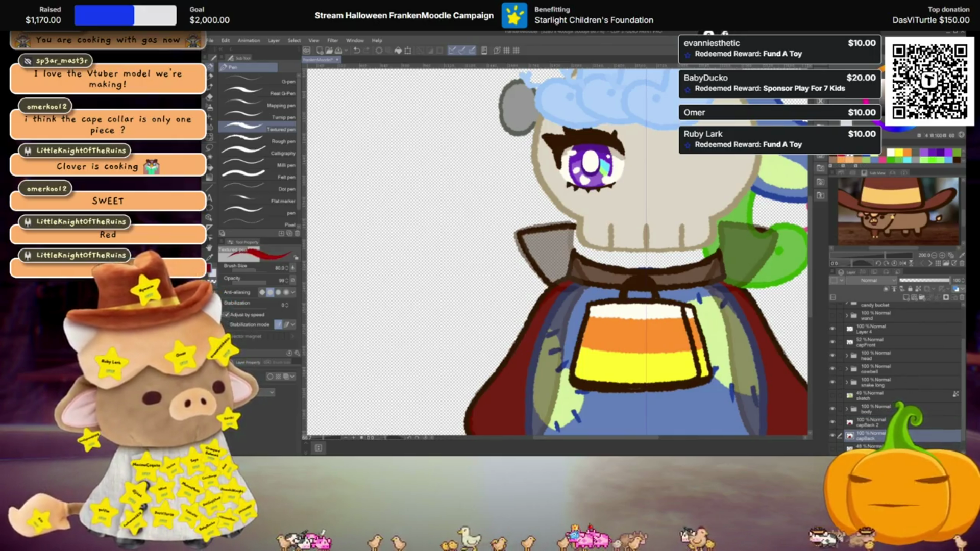
key(g)
click(649, 270)
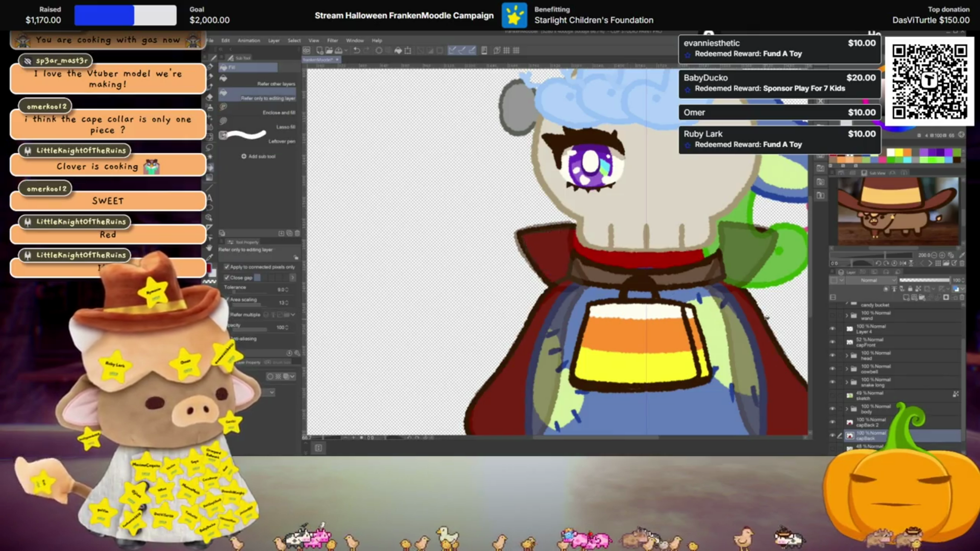
click(873, 422)
key(ctrl+e)
Set the capFront layer back to full opacity
scroll(865, 388, up, 1)
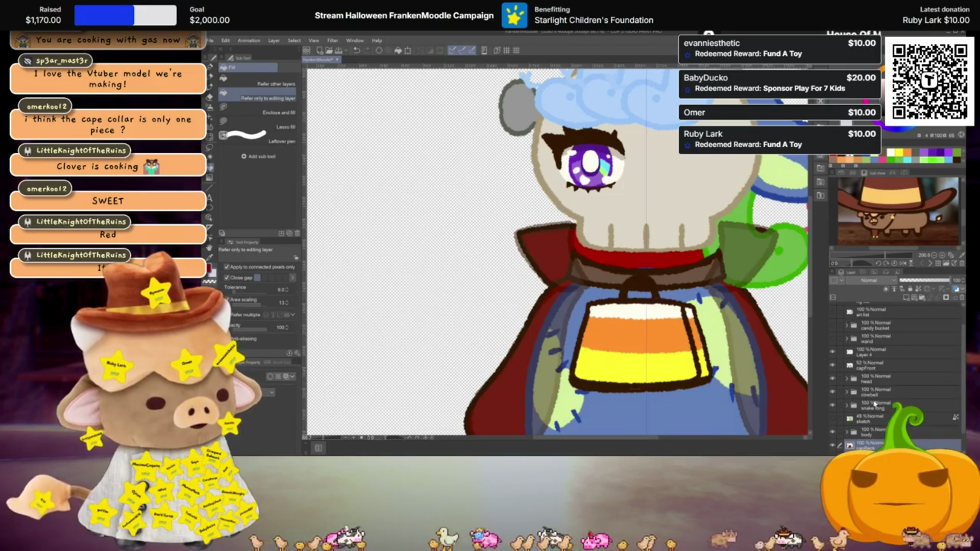
click(872, 353)
click(874, 366)
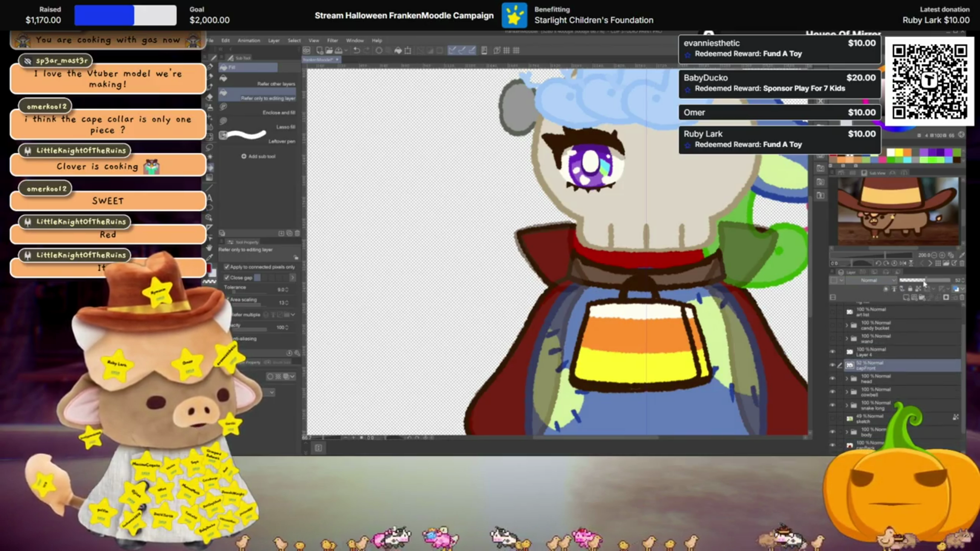
click(947, 280)
scroll(638, 296, down, 2)
scroll(636, 296, up, 1)
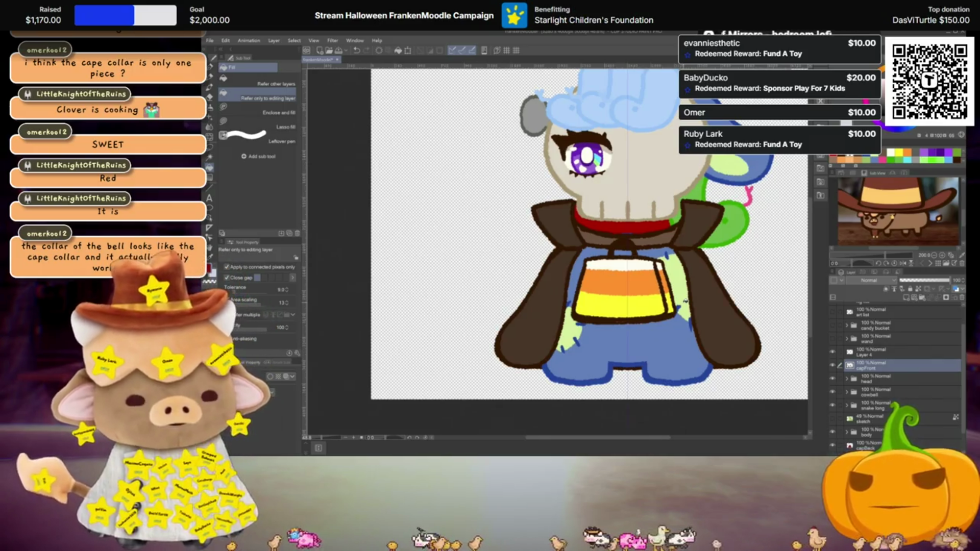
Turn on the numbered creature art list layer over the caped figure
scroll(641, 333, down, 3)
scroll(663, 306, up, 1)
scroll(663, 306, up, 1)
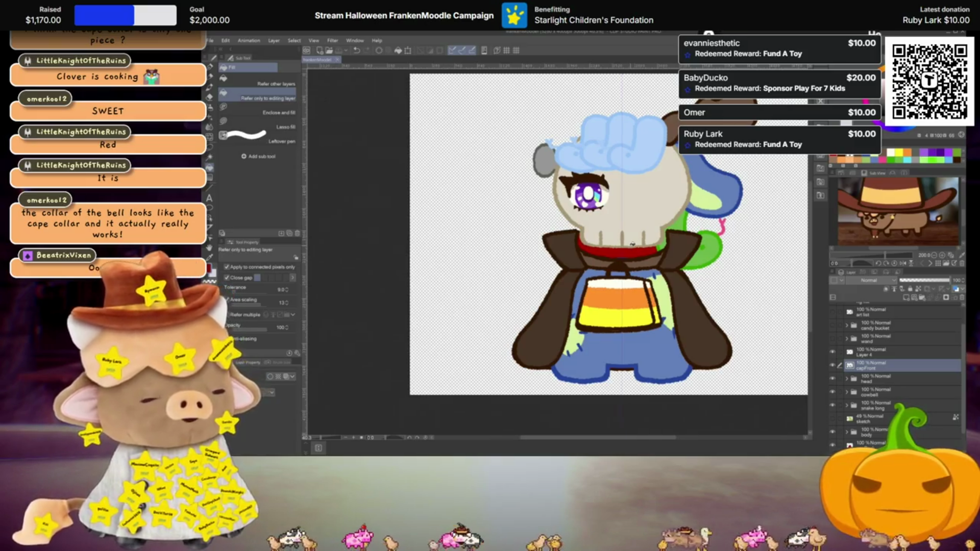
scroll(632, 243, up, 2)
scroll(678, 351, down, 1)
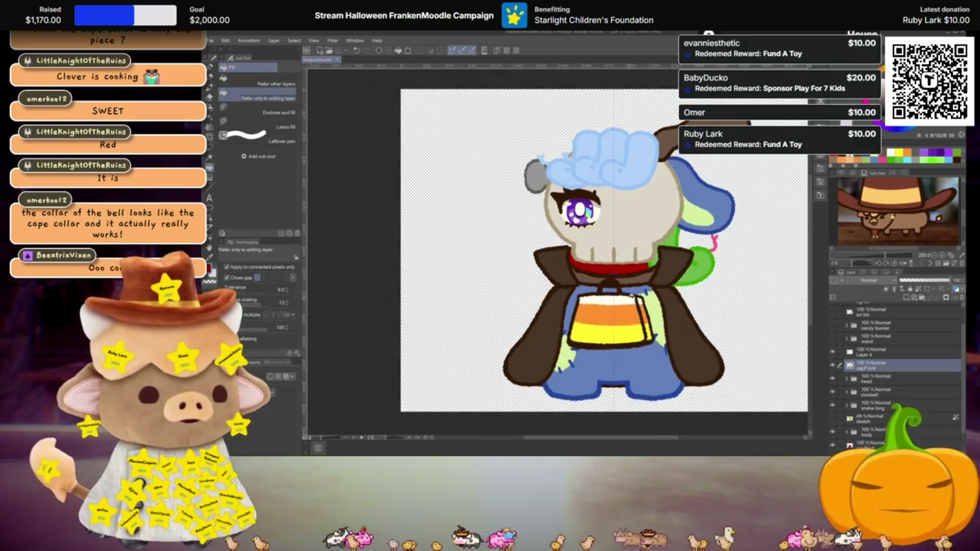
scroll(677, 352, up, 1)
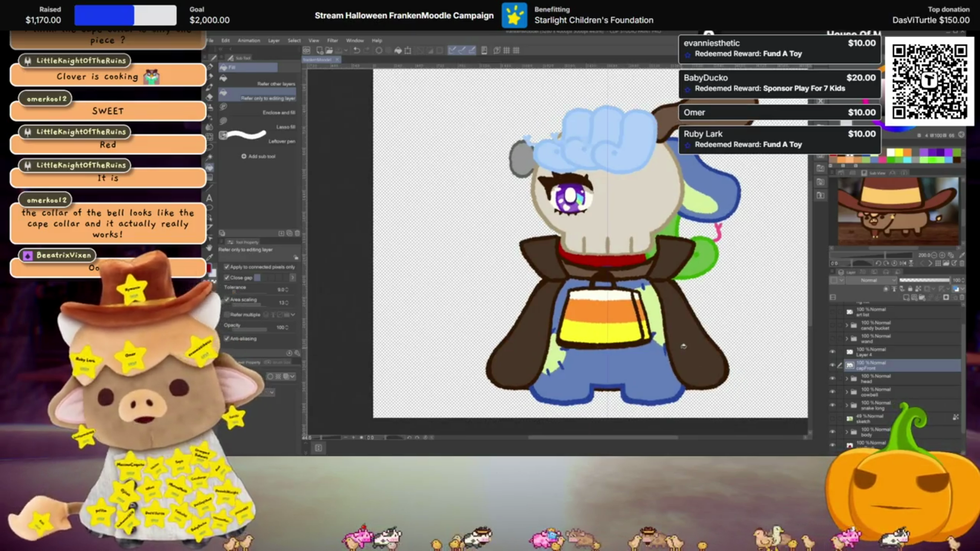
scroll(681, 357, up, 1)
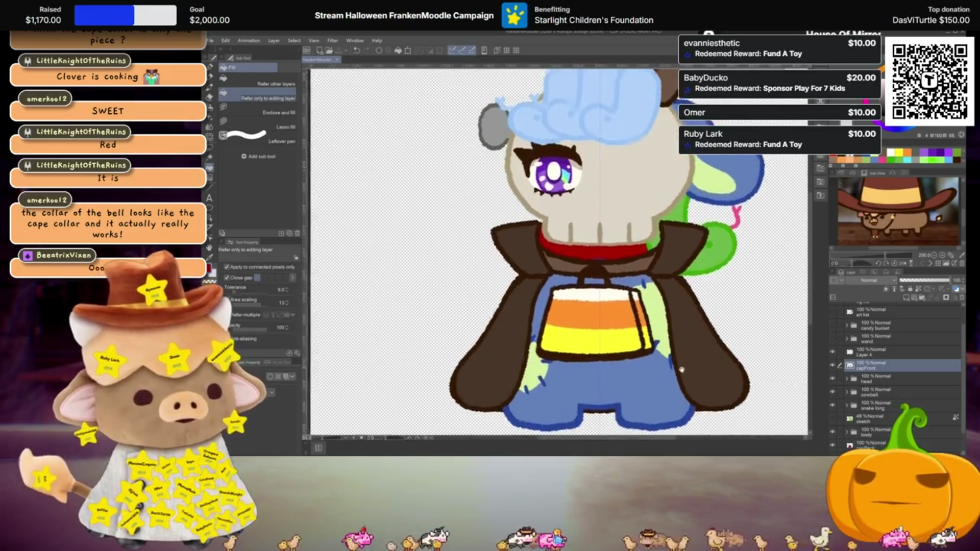
scroll(679, 368, down, 1)
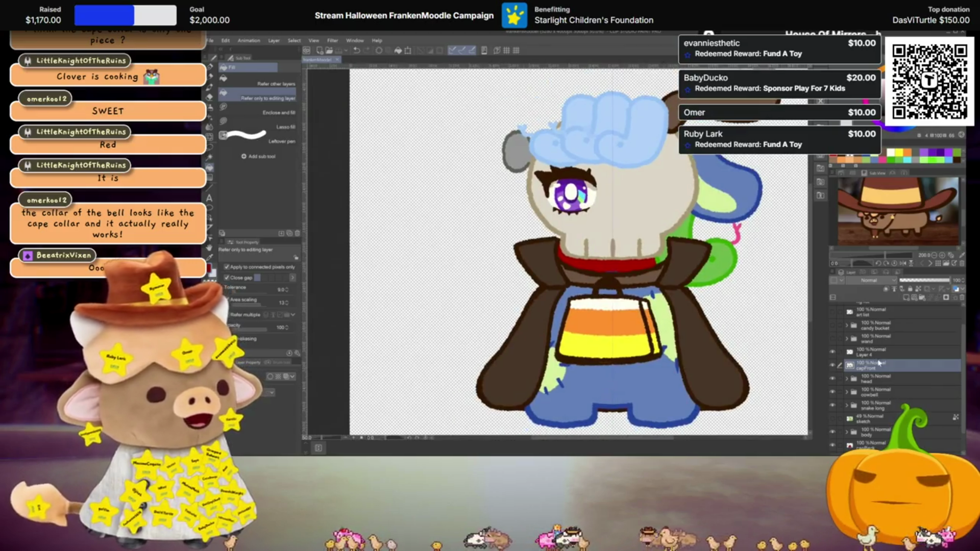
scroll(878, 363, up, 2)
click(833, 335)
Strike through '11 Dracula Cafe' on the art list layer
drag(738, 282, 624, 237)
click(874, 335)
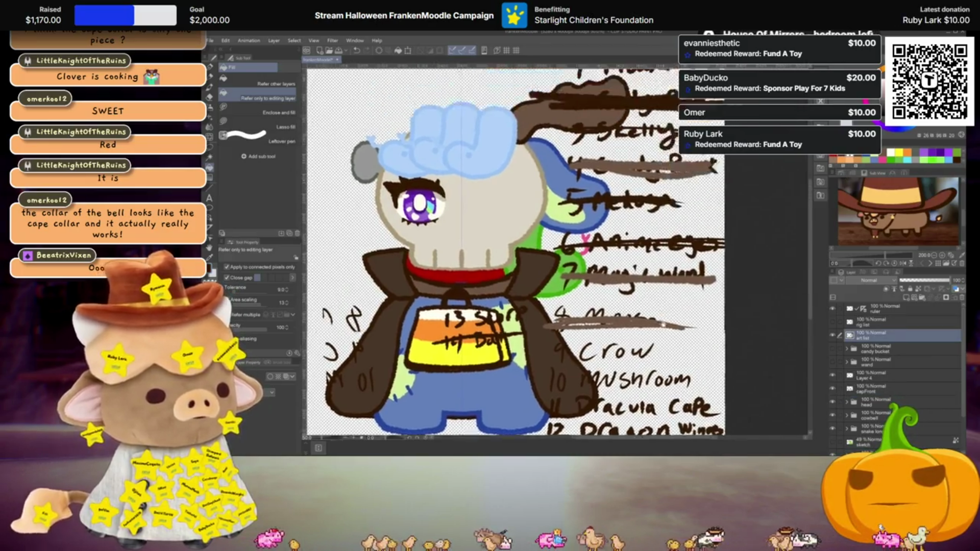
drag(681, 258, 684, 230)
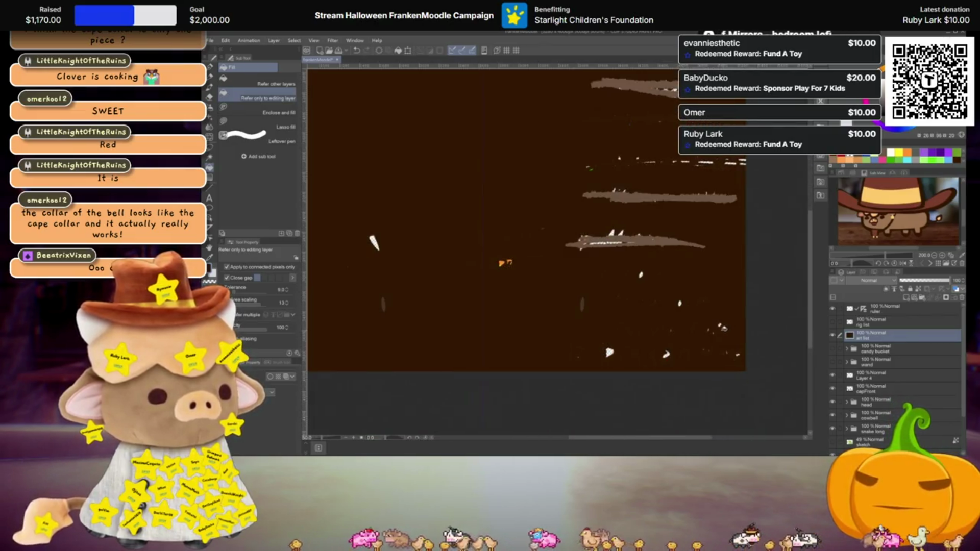
key(p)
drag(309, 326, 744, 325)
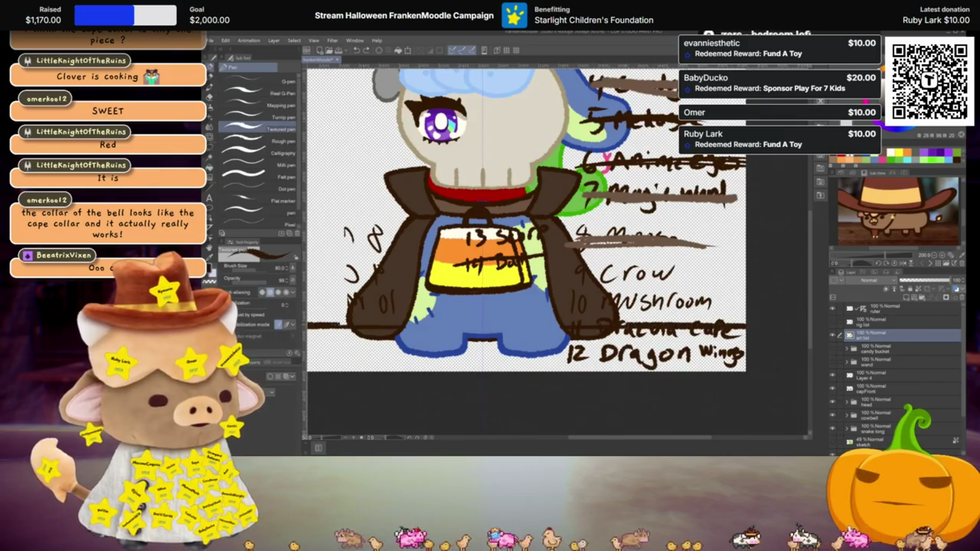
key(ctrl+z)
drag(571, 331, 744, 331)
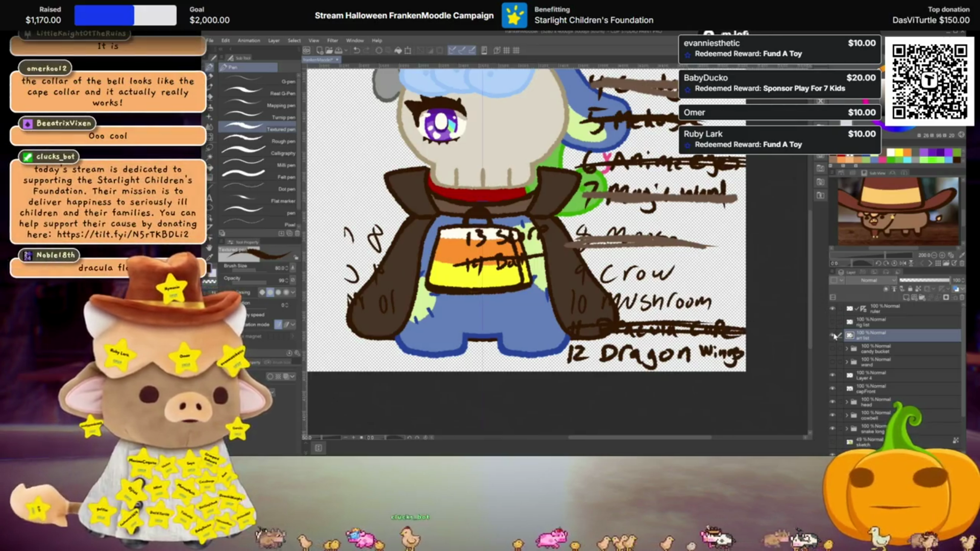
Hide the art list layer
scroll(511, 240, up, 3)
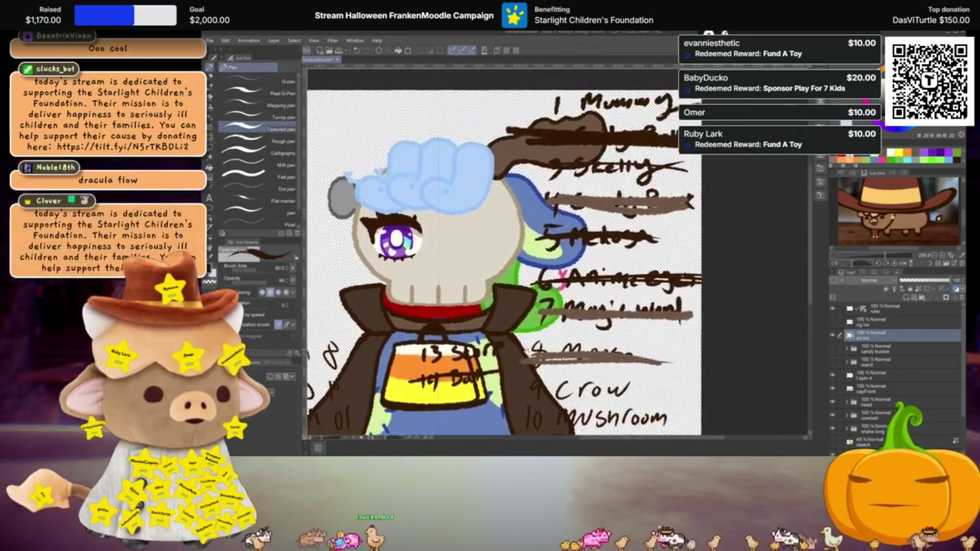
scroll(510, 240, up, 2)
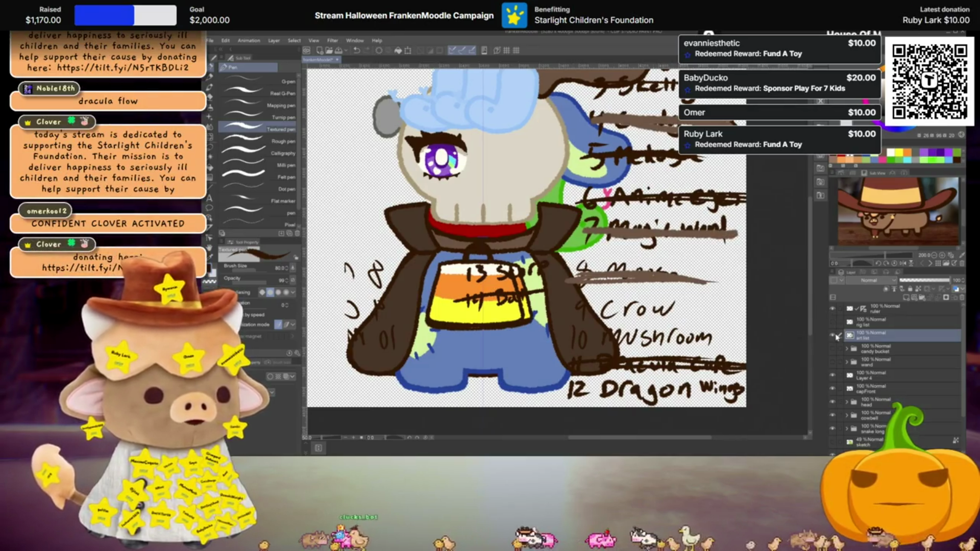
scroll(510, 240, down, 2)
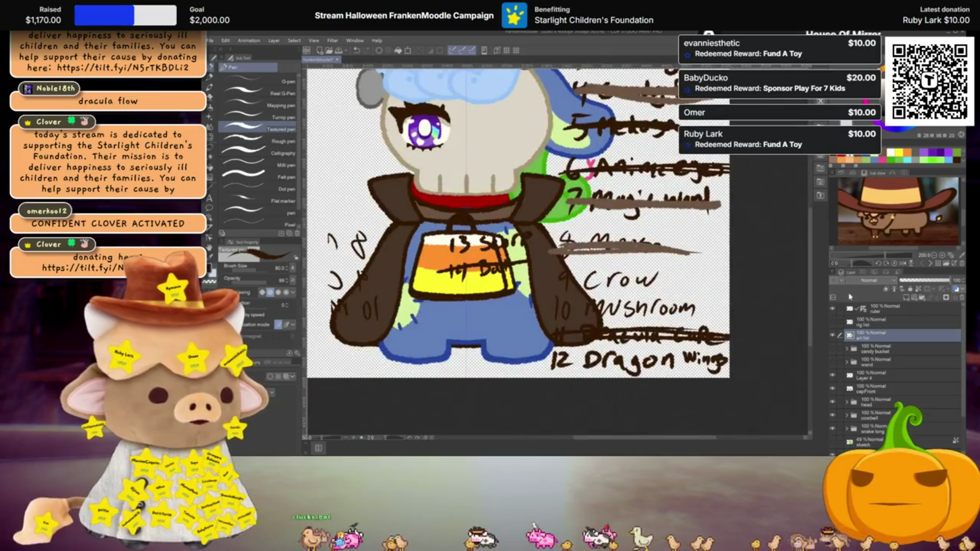
click(832, 336)
Add a new raster layer above Layer 2
scroll(670, 285, down, 2)
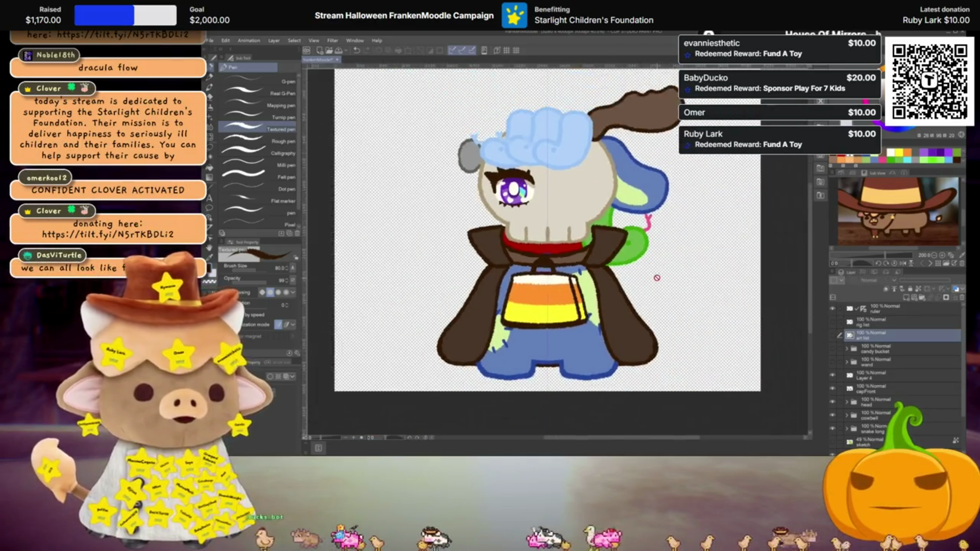
scroll(669, 285, up, 1)
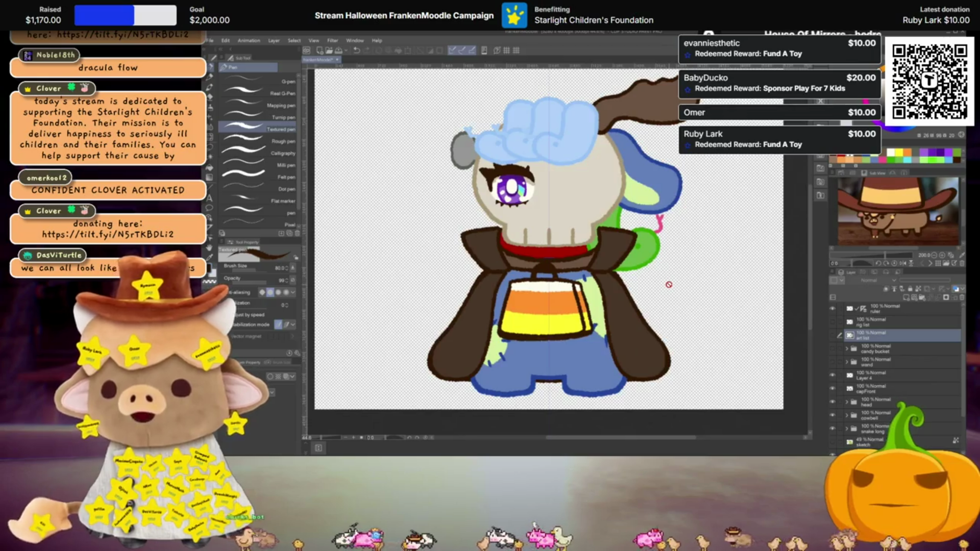
scroll(669, 285, up, 1)
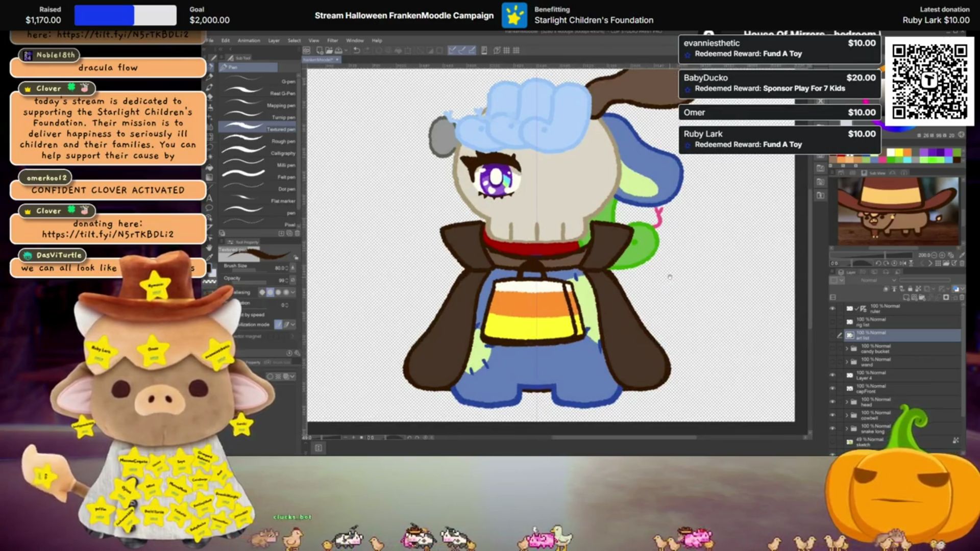
scroll(669, 281, up, 1)
scroll(680, 272, down, 1)
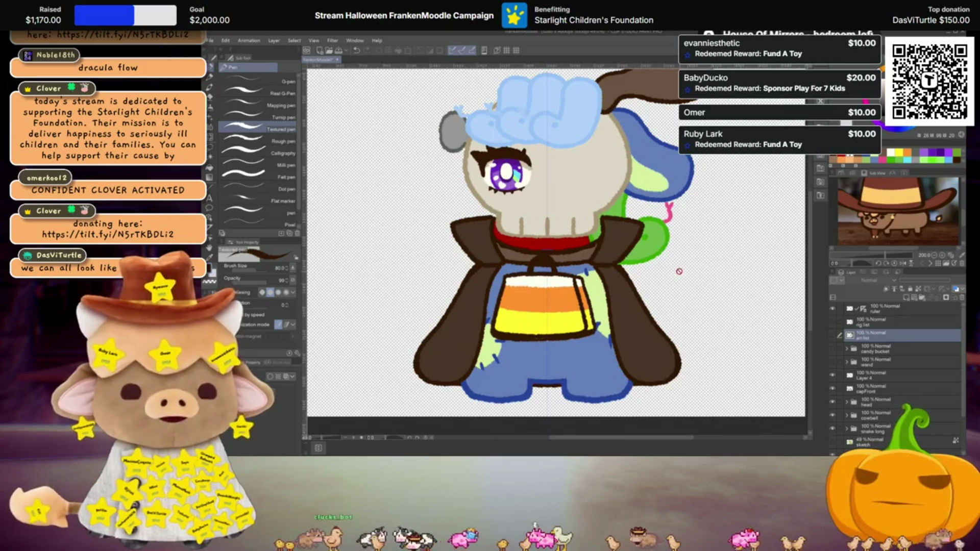
scroll(677, 276, up, 1)
scroll(676, 280, up, 1)
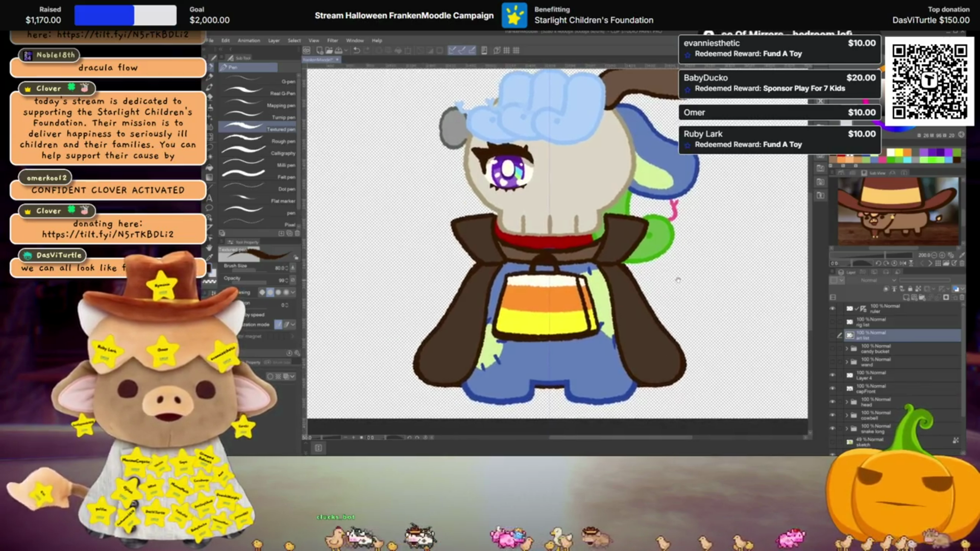
scroll(675, 279, up, 1)
scroll(658, 298, down, 1)
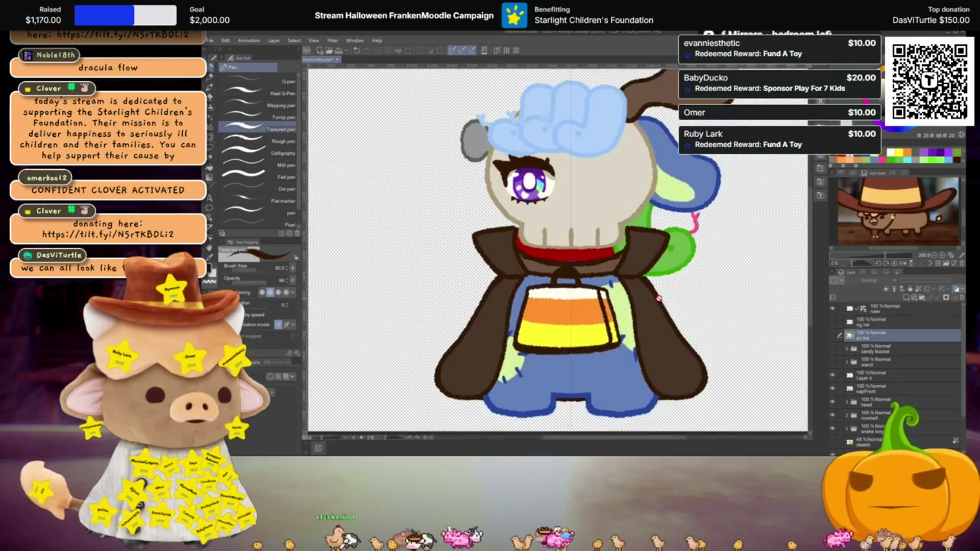
scroll(925, 373, down, 3)
click(873, 435)
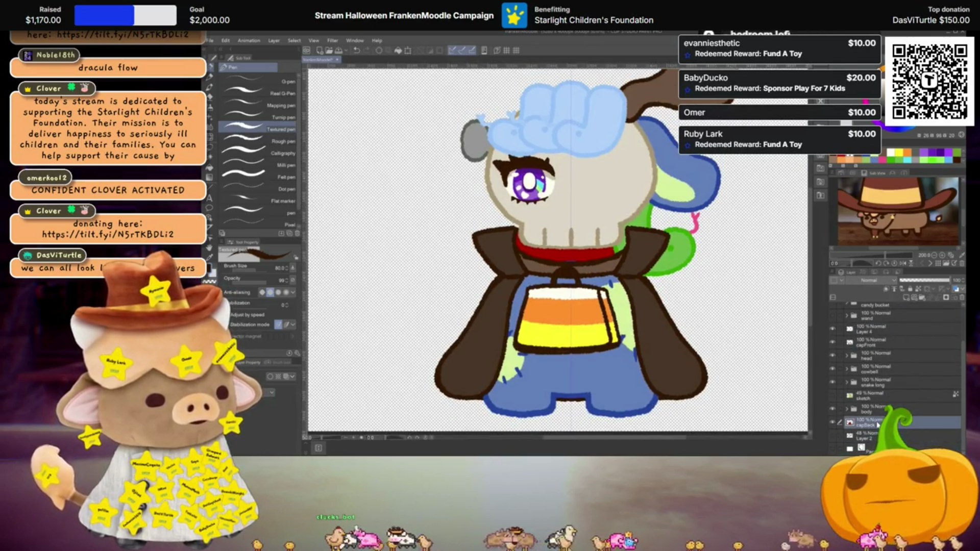
click(908, 300)
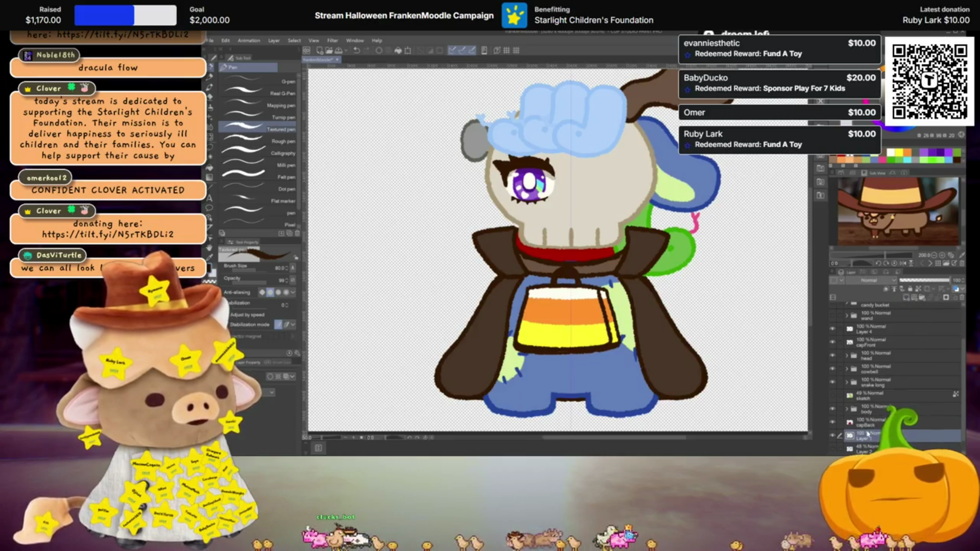
Sketch thin mirrored wing-bone lines beside the cape, replacing the discarded scalloped outlines
drag(556, 250, 574, 261)
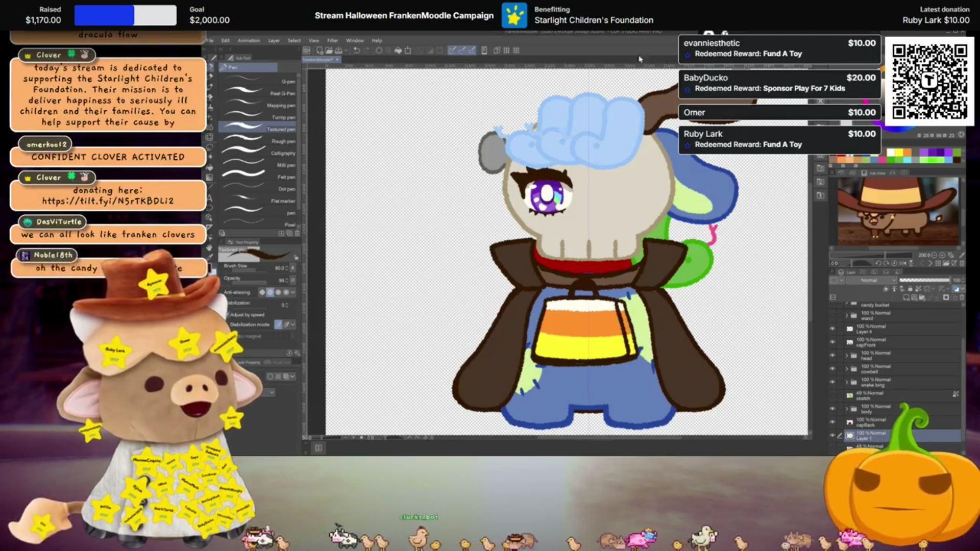
scroll(482, 332, down, 1)
drag(562, 255, 585, 248)
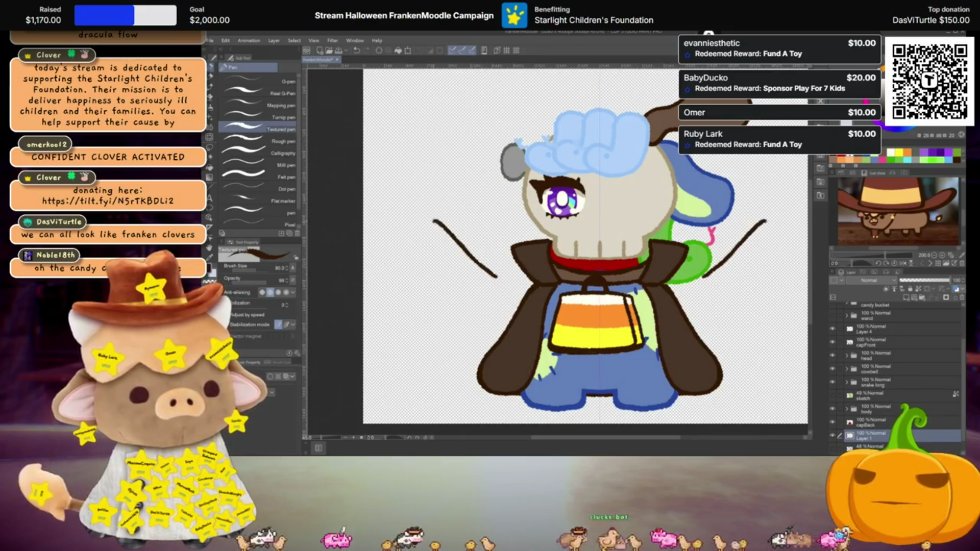
mouse_move(388, 280)
mouse_down()
mouse_move(418, 283)
mouse_move(444, 306)
mouse_move(503, 278)
mouse_up()
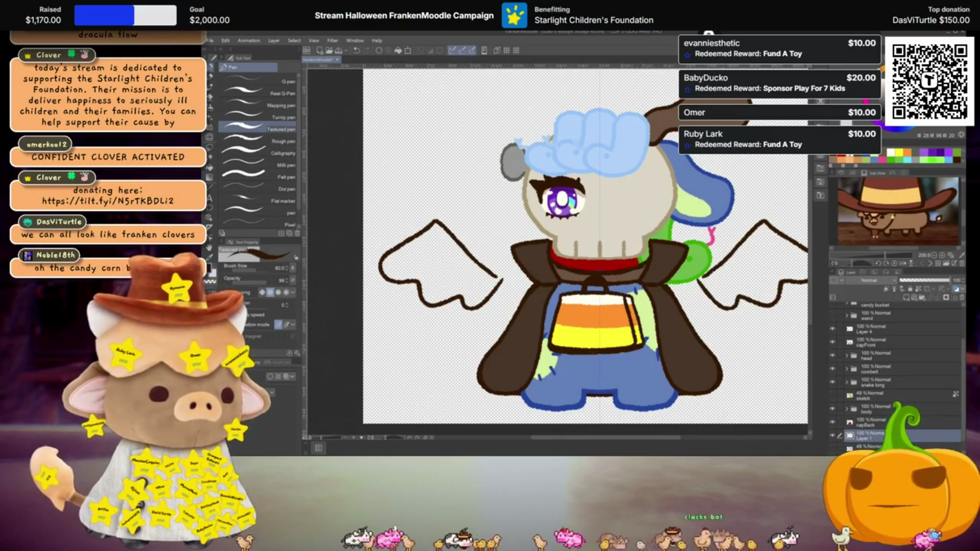
key(Delete)
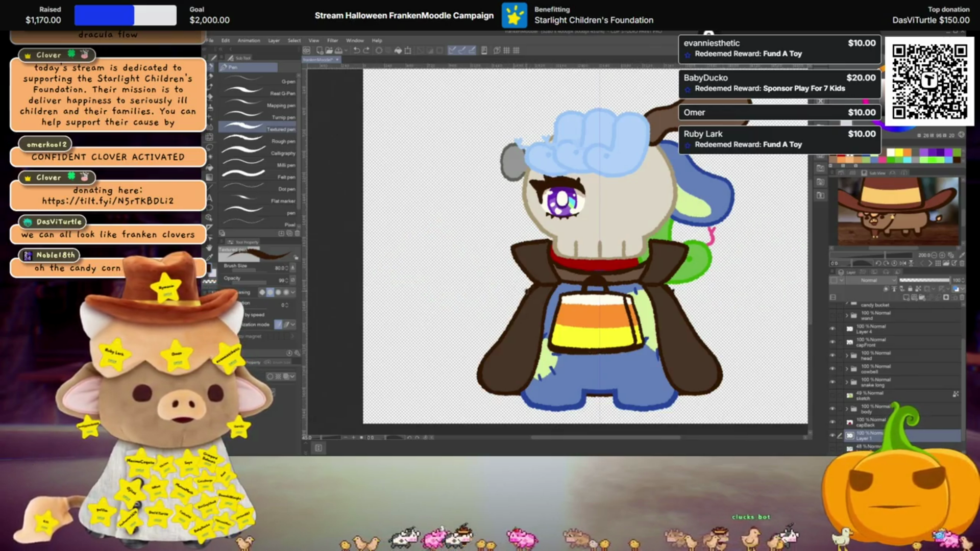
drag(483, 266, 525, 290)
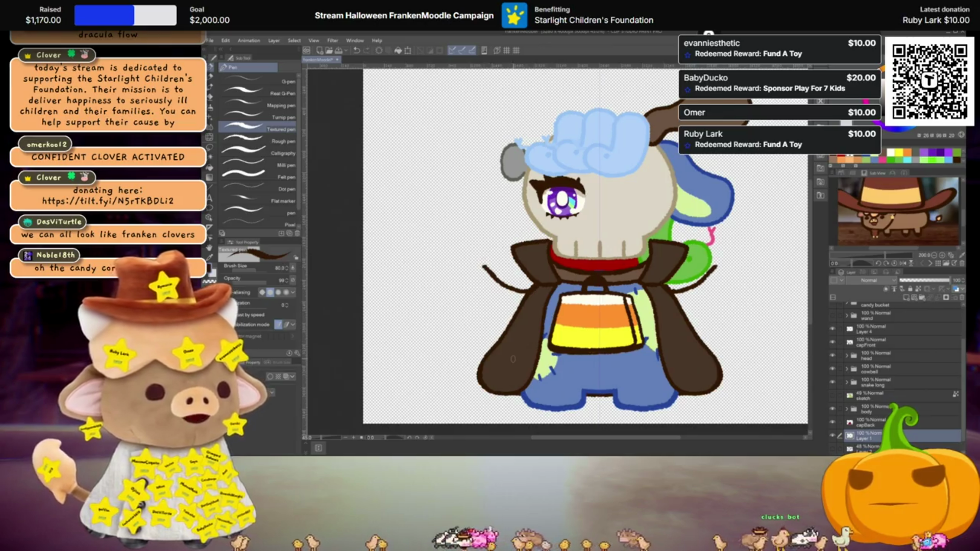
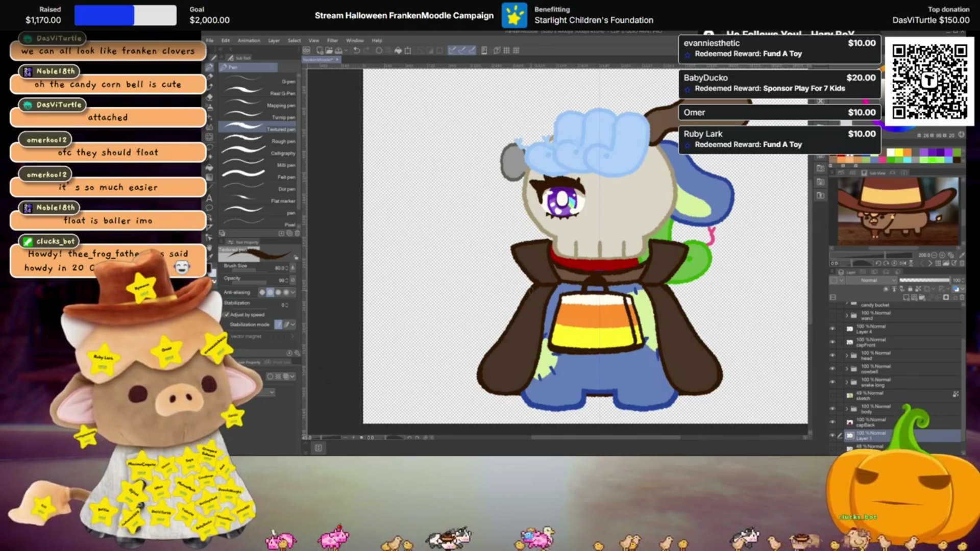
Draw mirrored curved wing tops beside the body, undo the overly long strokes, and redraw them shorter
drag(452, 228, 523, 290)
drag(747, 228, 658, 291)
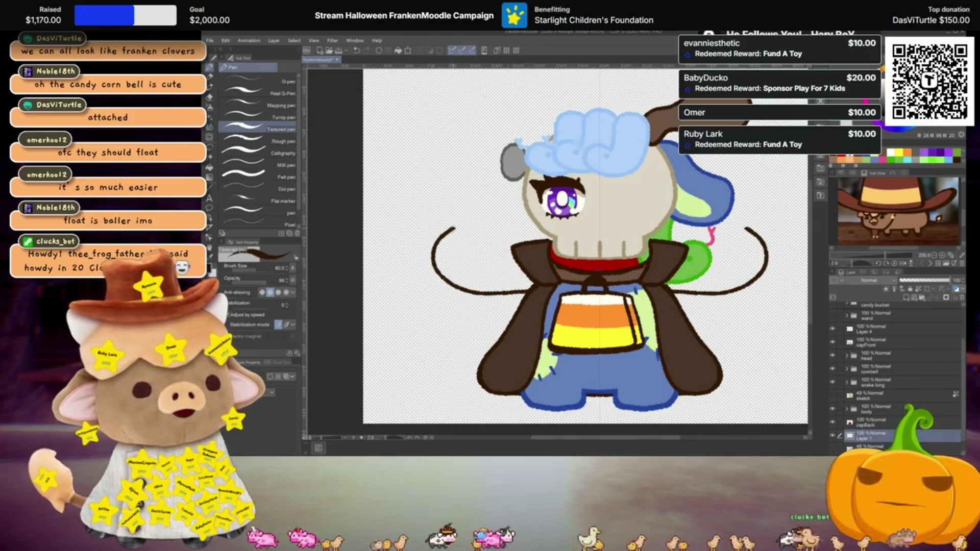
drag(759, 226, 806, 240)
drag(452, 228, 370, 309)
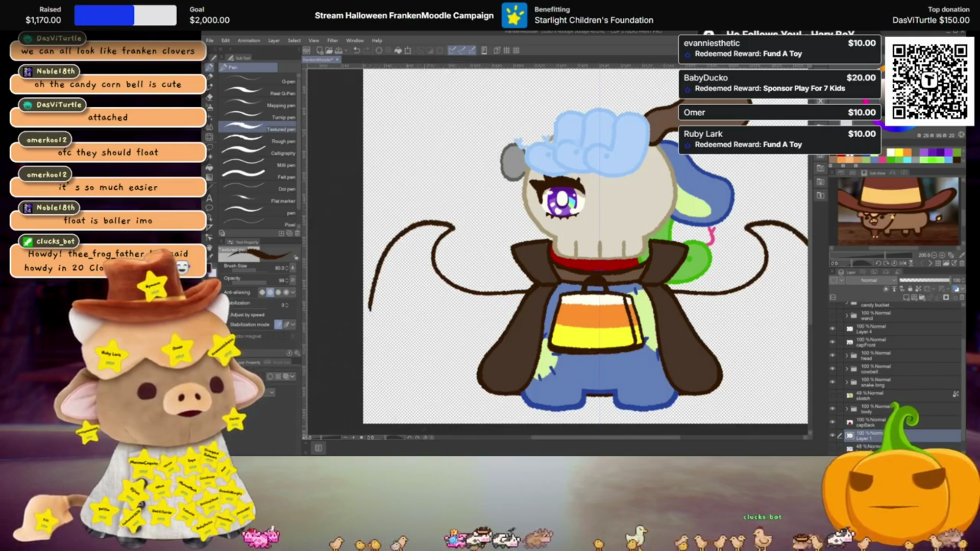
key(ctrl+z)
key(ctrl+z)
drag(525, 294, 468, 230)
drag(733, 231, 717, 274)
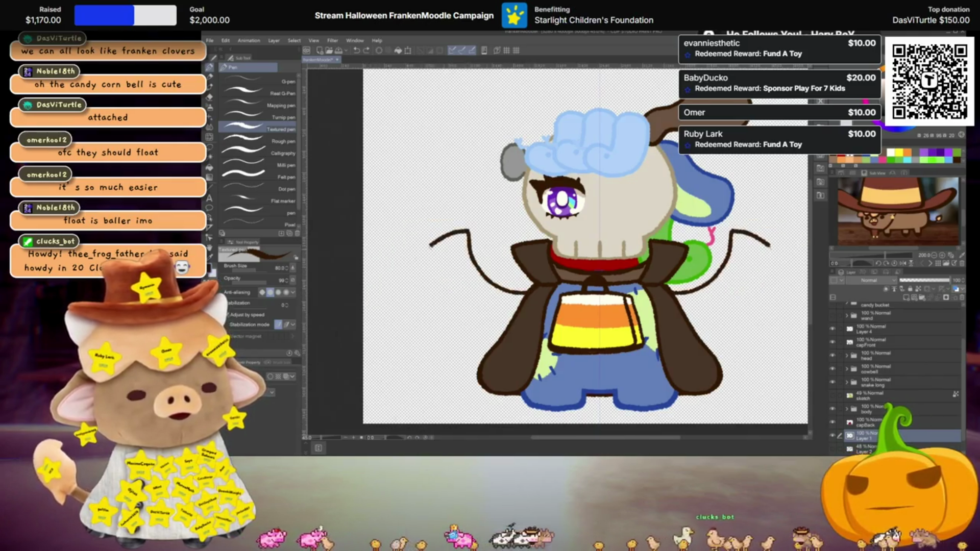
Extend both wing lines downward with hooked tips and scalloped lower edges, then hide the red collar
drag(434, 242, 380, 329)
drag(764, 242, 806, 286)
drag(380, 327, 416, 333)
drag(806, 323, 784, 332)
drag(427, 346, 449, 332)
drag(771, 345, 749, 332)
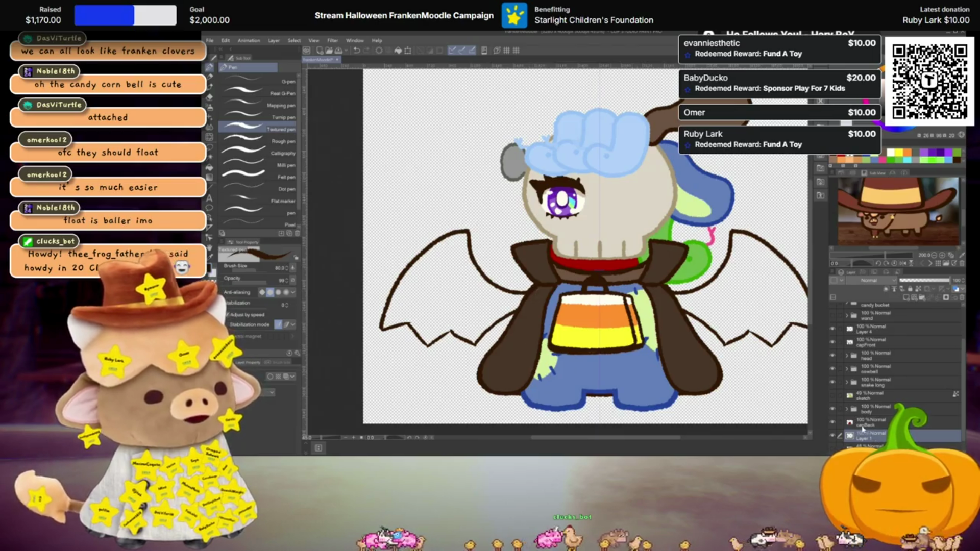
click(844, 390)
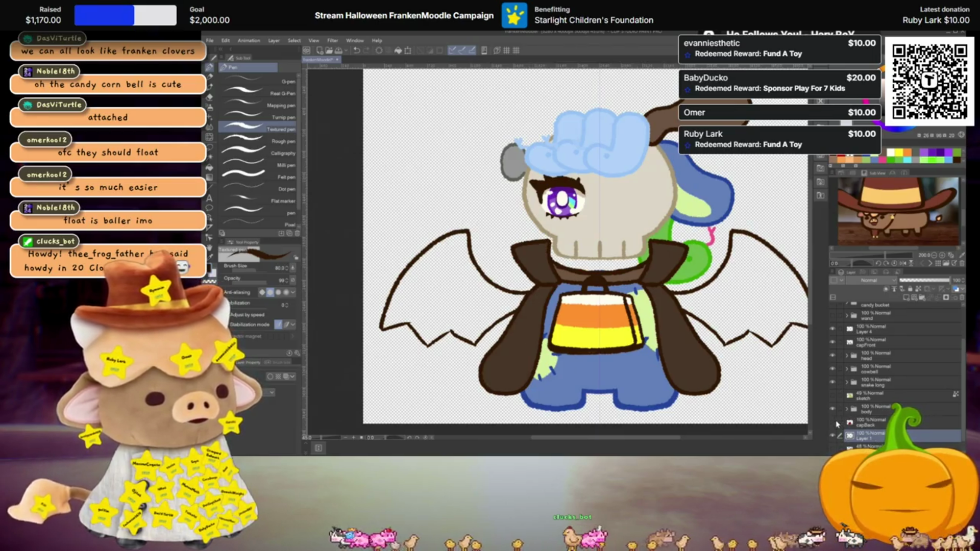
Hide the collar and capFront layers, then draw the first bone line inside the wings
click(844, 392)
click(834, 343)
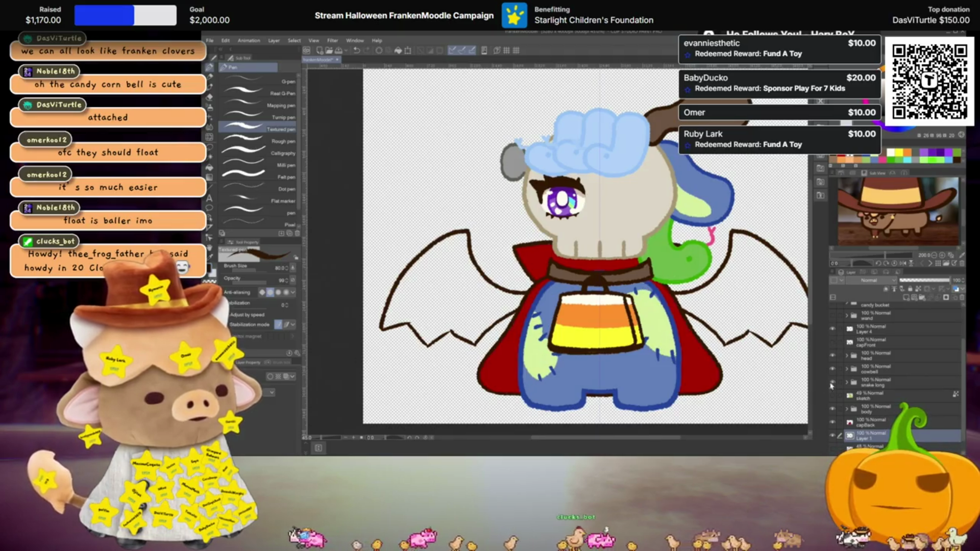
click(832, 423)
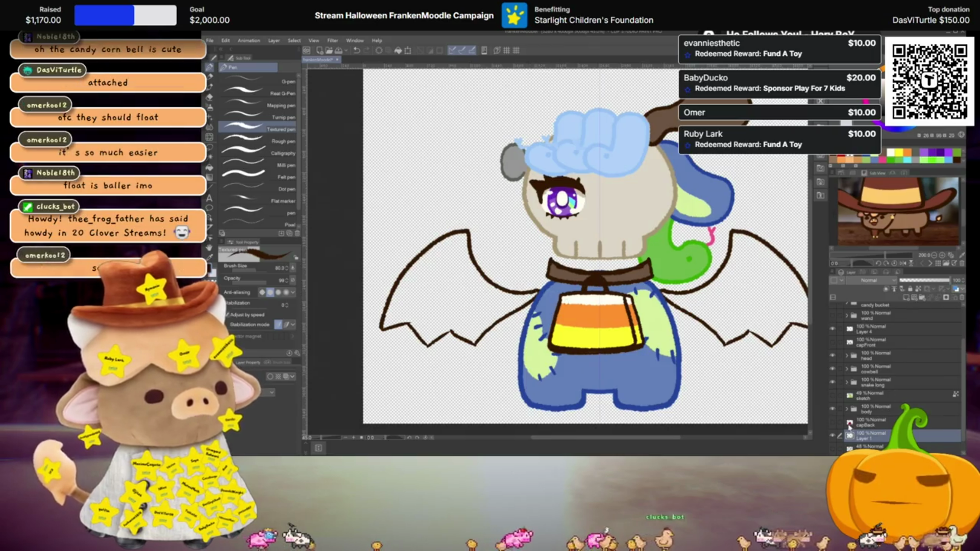
click(832, 422)
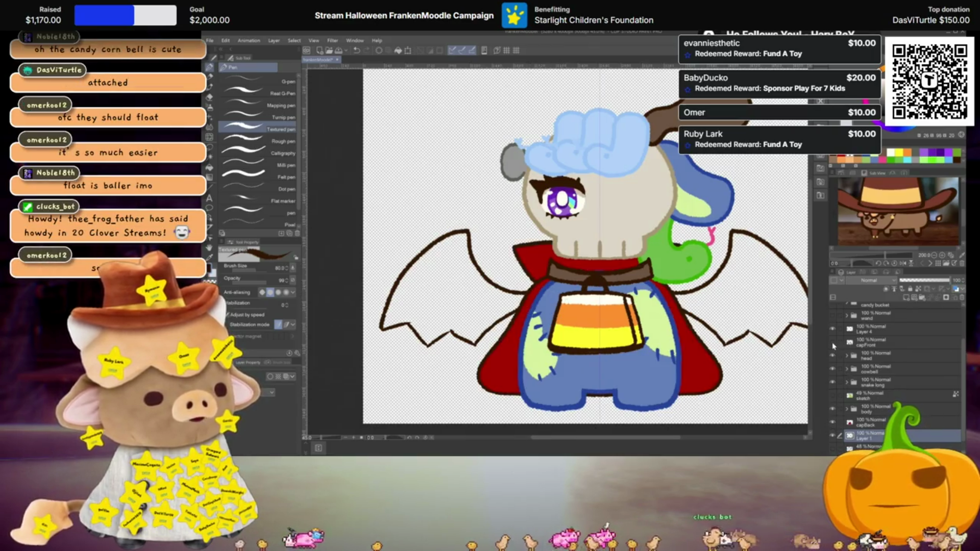
click(832, 341)
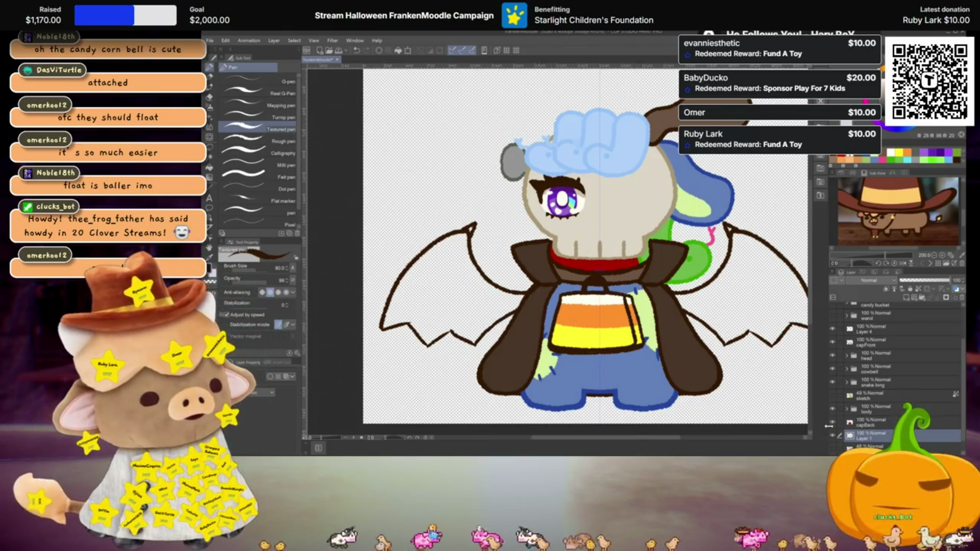
click(832, 369)
click(833, 342)
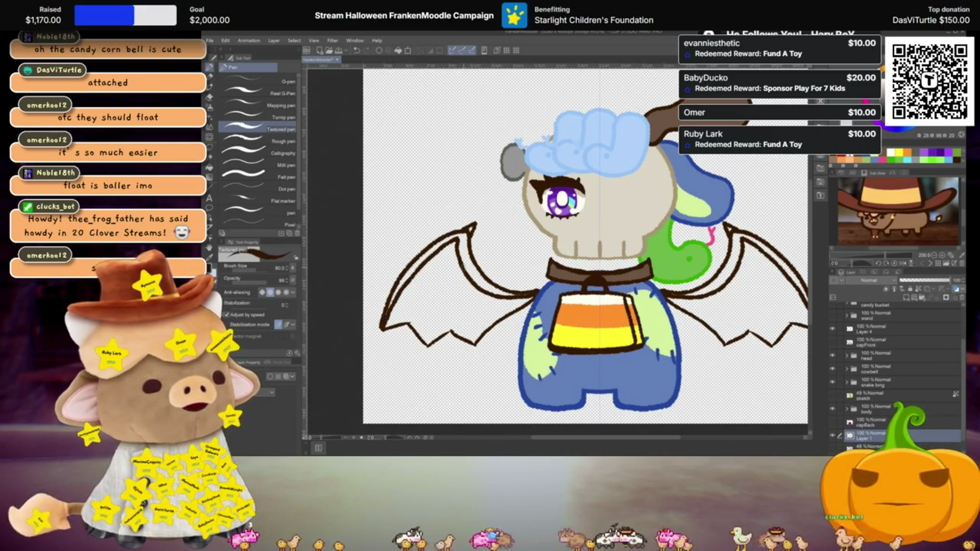
drag(442, 263, 425, 330)
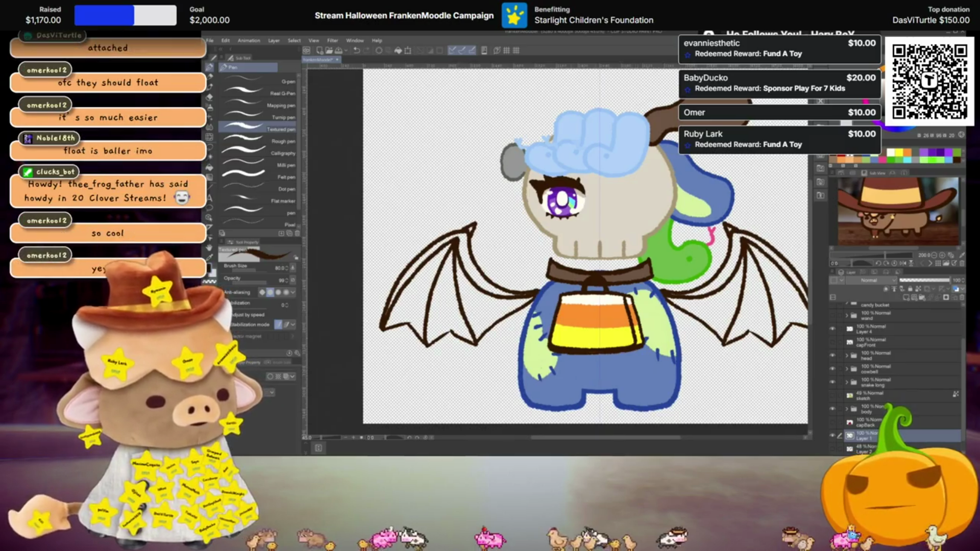
Make the cape and collar layers visible again and recentre the canvas on the drawing
click(832, 422)
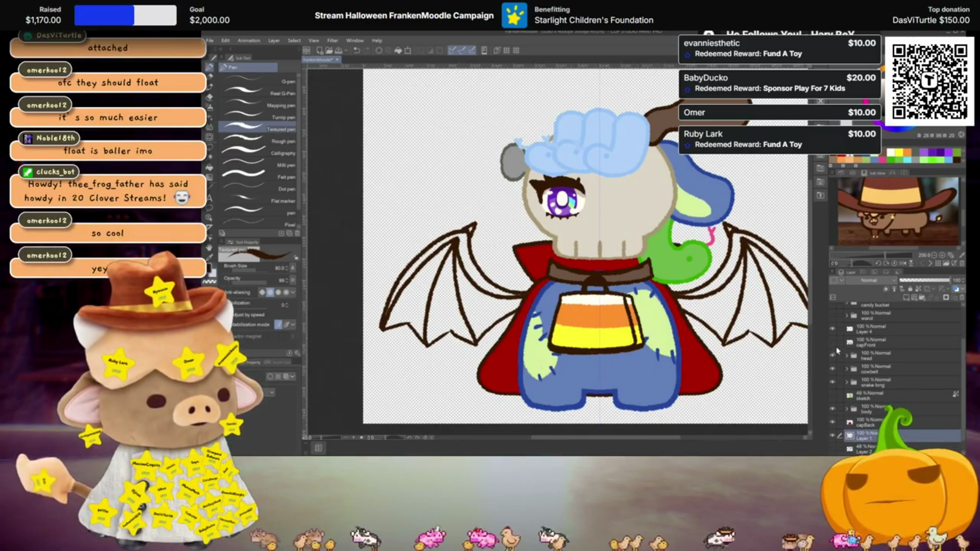
drag(728, 328, 691, 312)
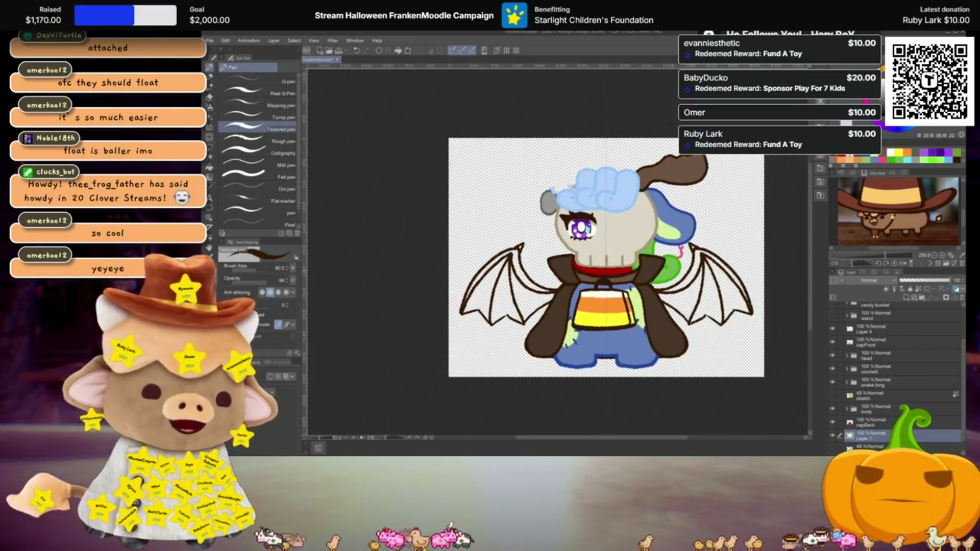
scroll(662, 264, up, 1)
Check the wings at several zoom levels, then rectangle-select the area around the right wing
scroll(633, 172, up, 1)
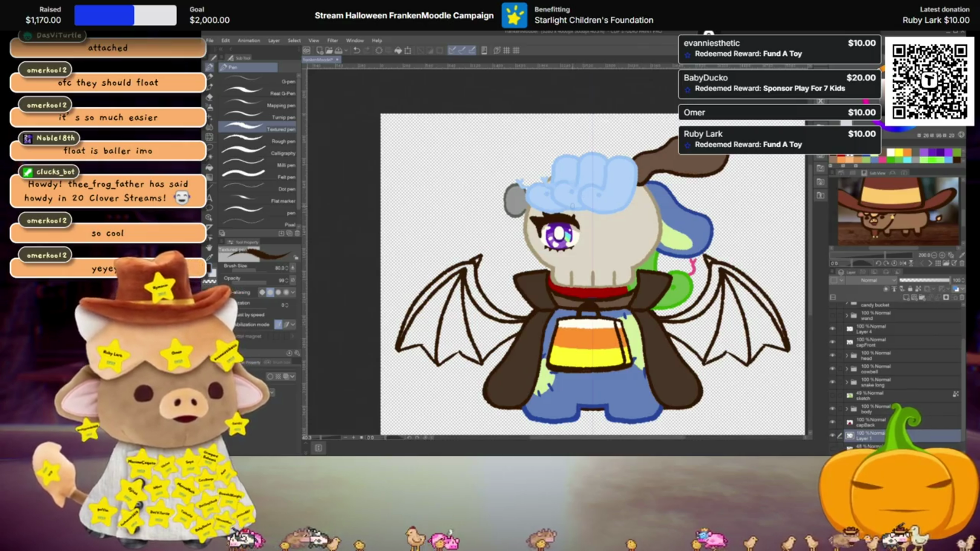
scroll(558, 331, up, 1)
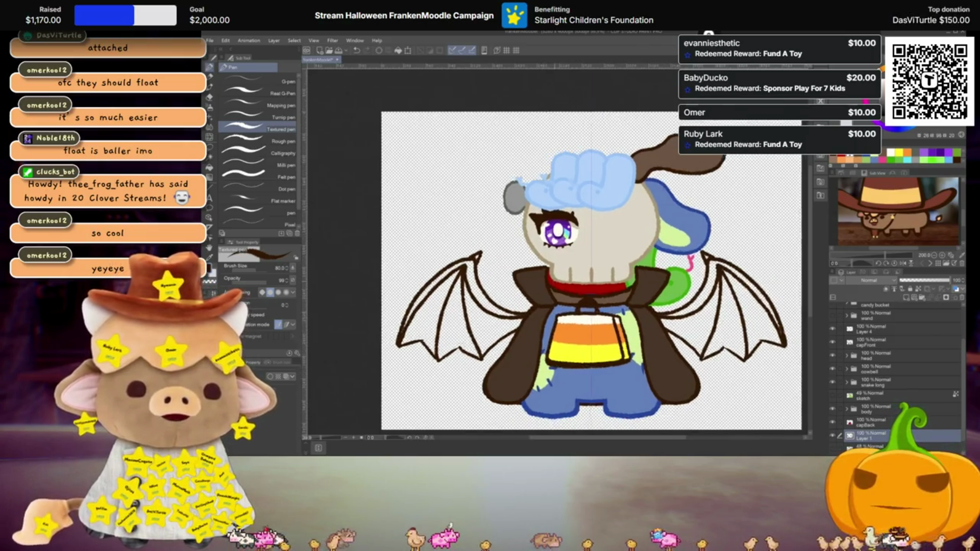
scroll(586, 253, down, 1)
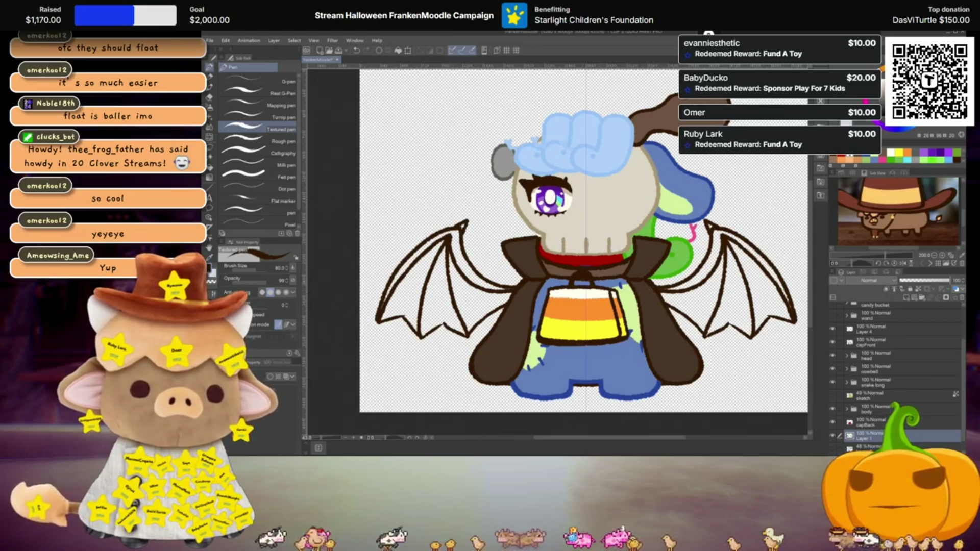
scroll(589, 223, down, 2)
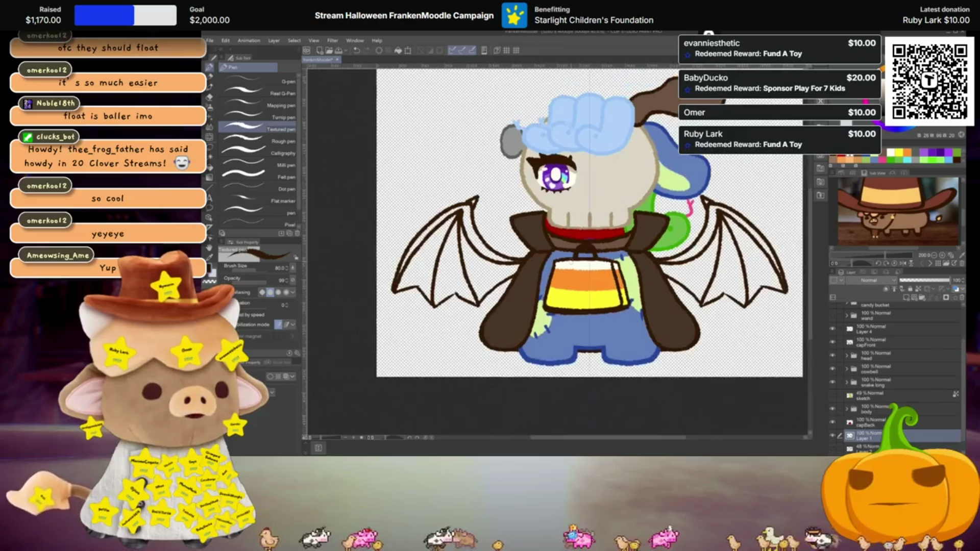
scroll(584, 225, right, 1)
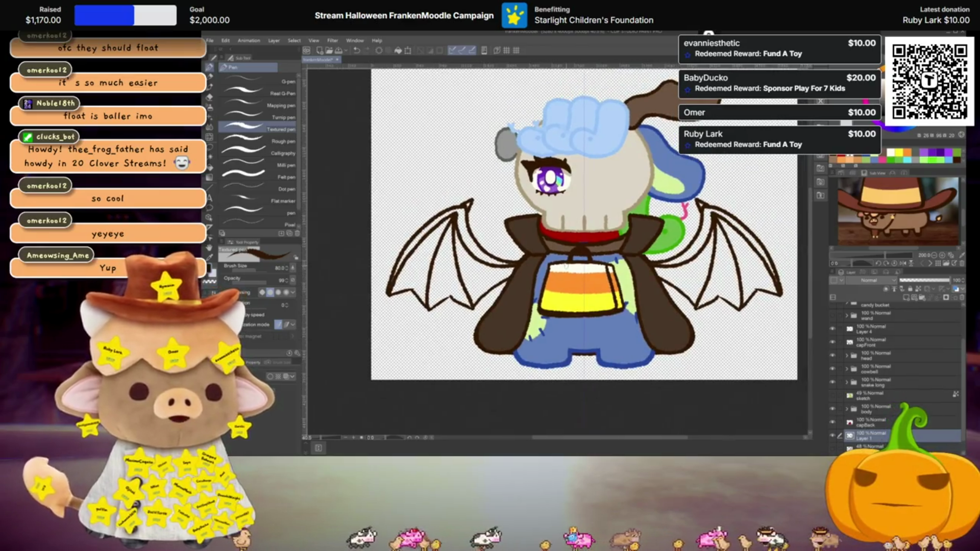
scroll(582, 225, up, 1)
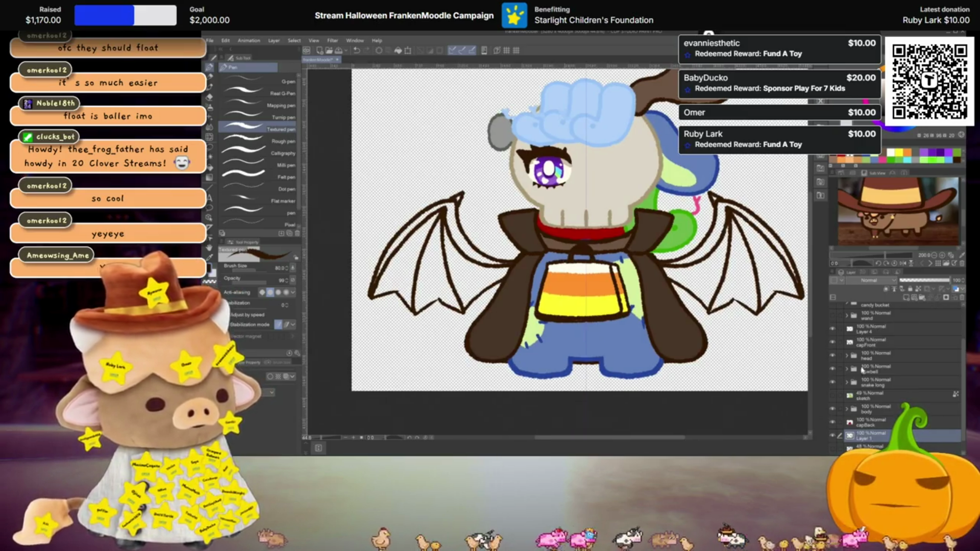
scroll(861, 371, up, 3)
key(ctrl+minus)
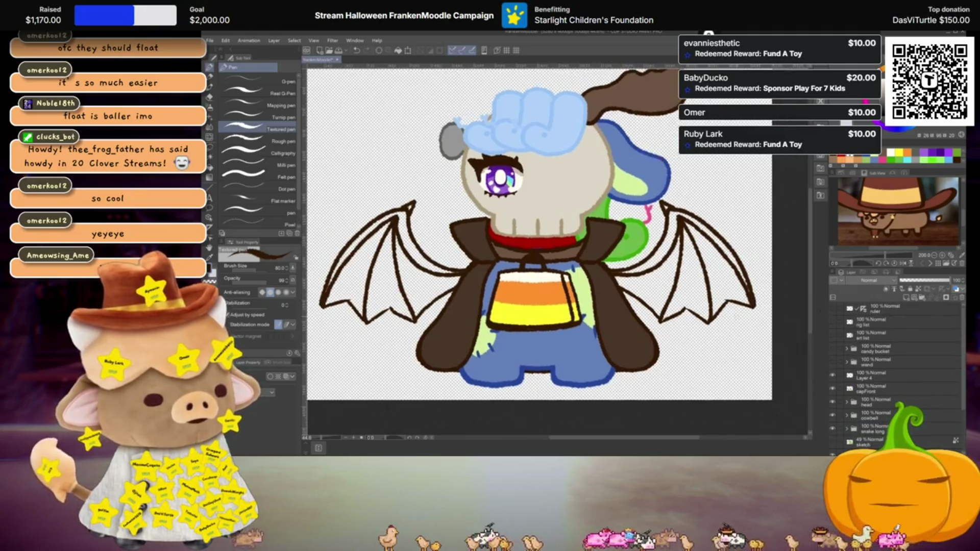
key(m)
key(m)
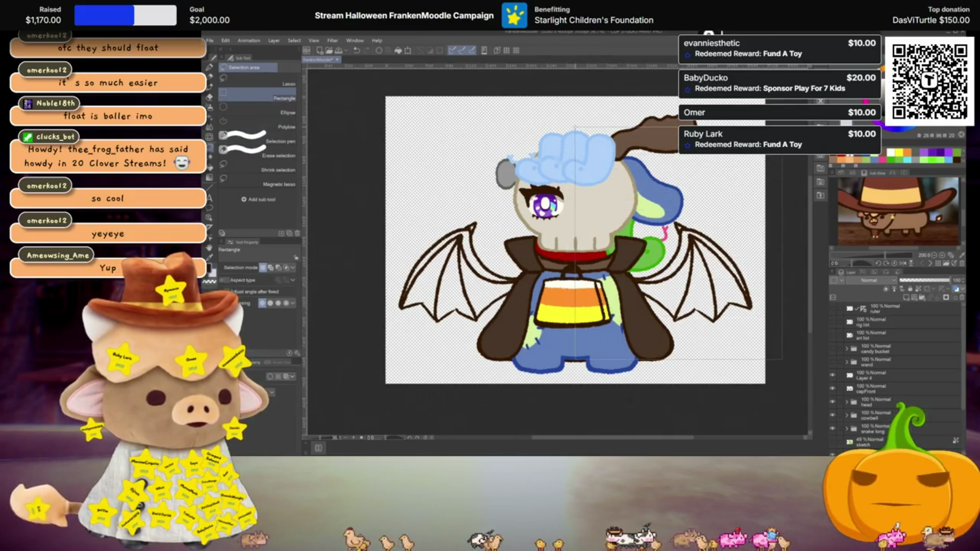
drag(782, 359, 782, 360)
Delete the right bat wing and clear the selection
key(Delete)
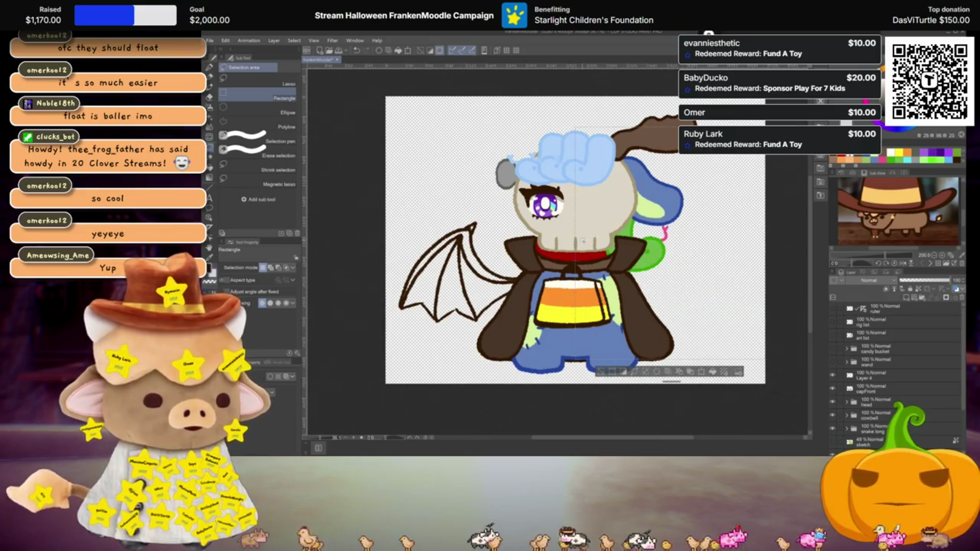
key(ctrl+d)
scroll(584, 241, up, 1)
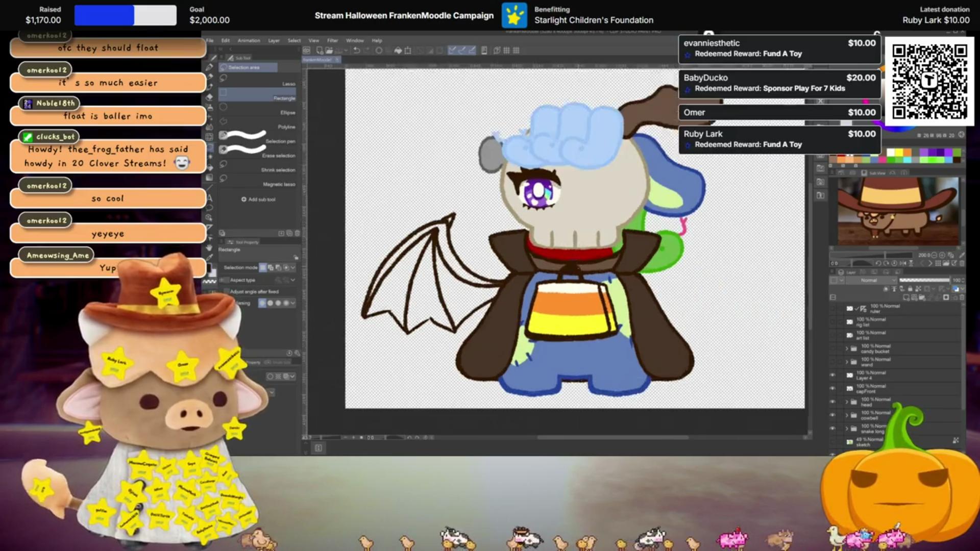
scroll(577, 240, left, 5)
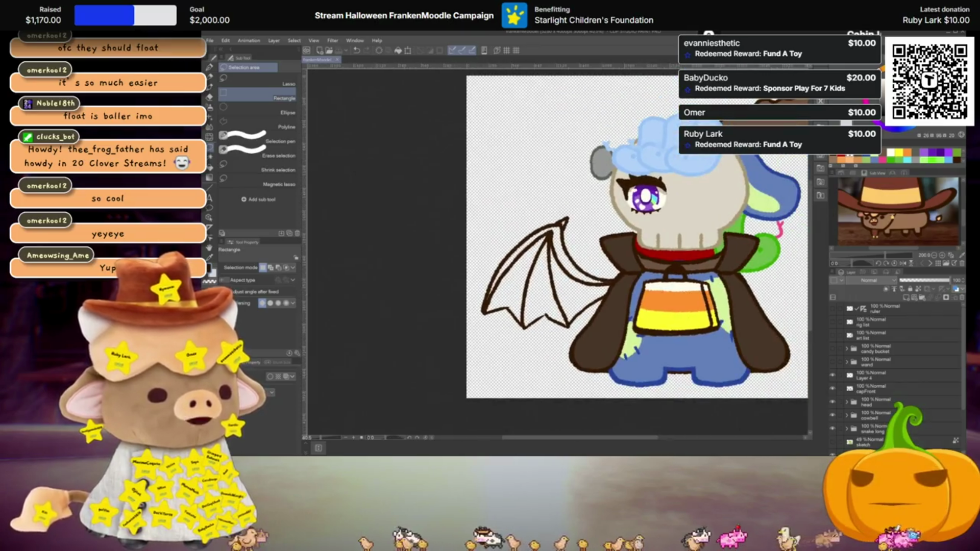
scroll(911, 404, down, 3)
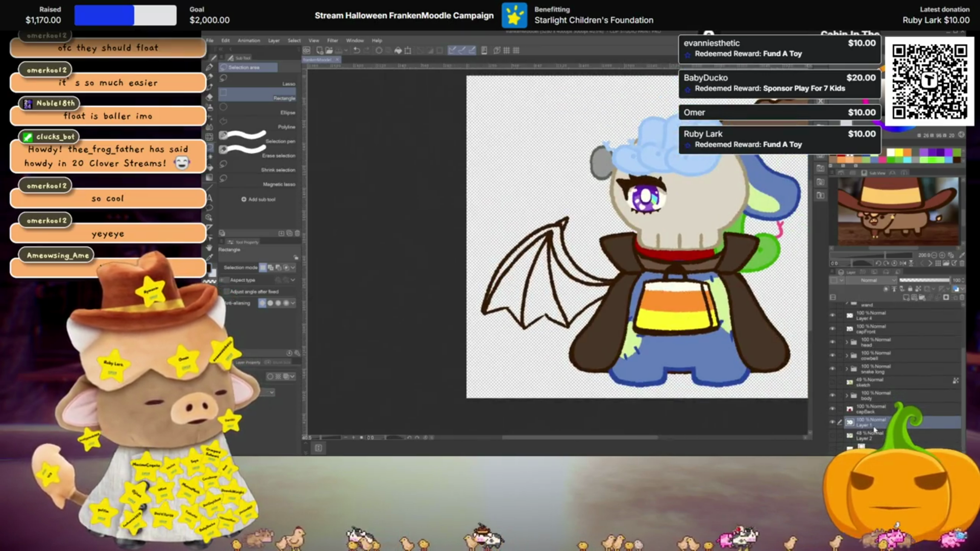
On Layer 1, fill the left wing's upper band dark brown
click(869, 438)
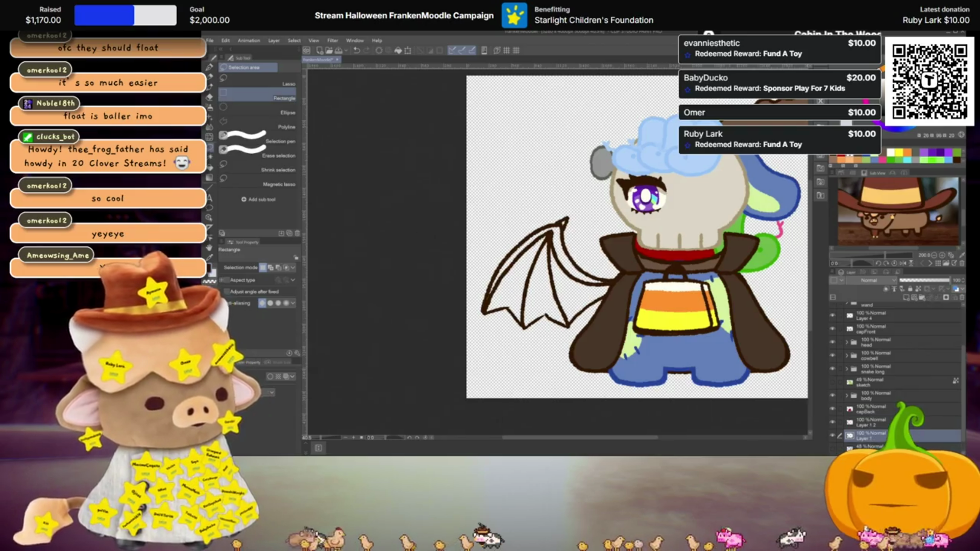
key(g)
click(567, 254)
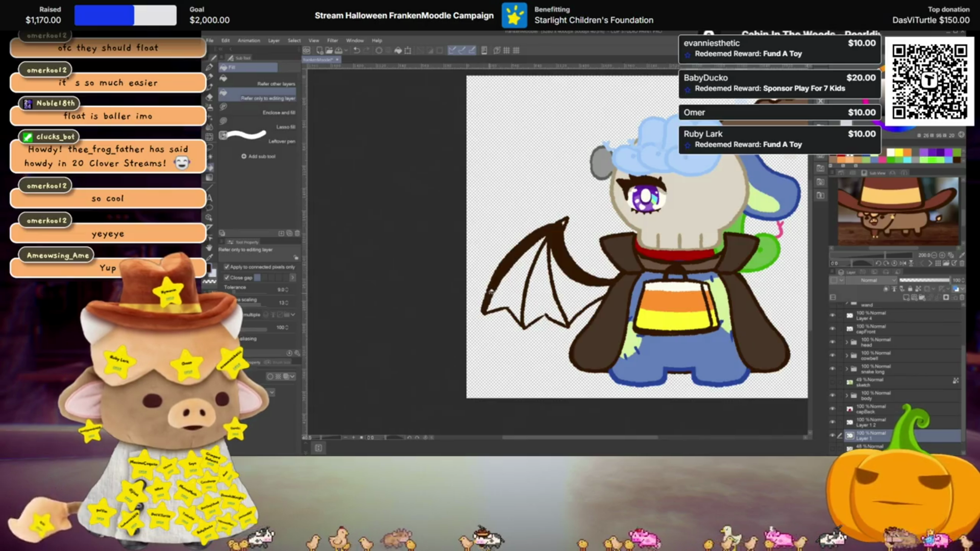
scroll(490, 290, up, 2)
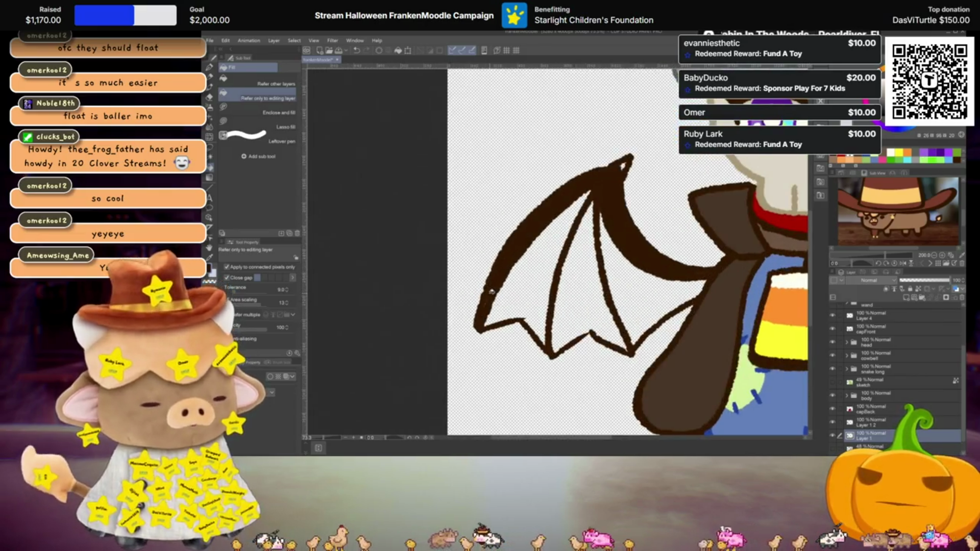
key(p)
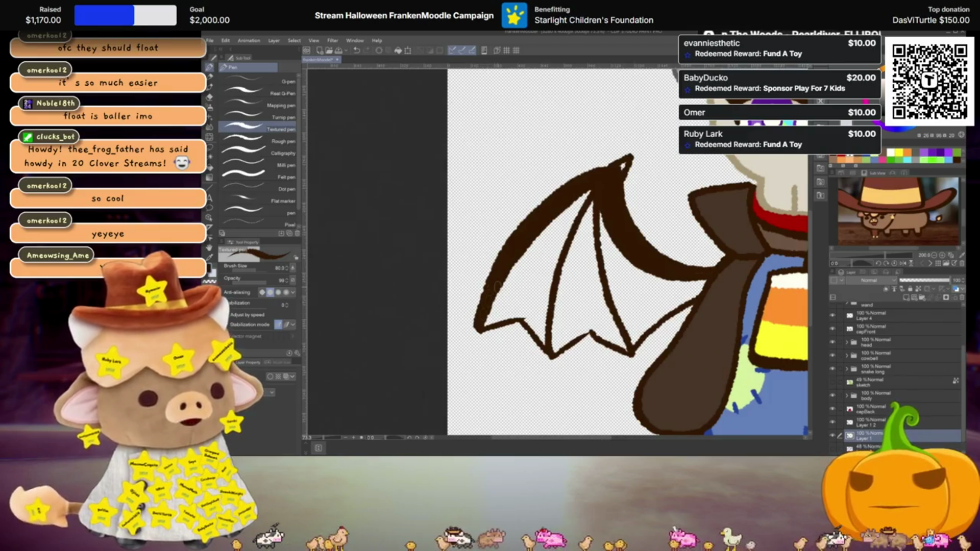
drag(487, 295, 438, 302)
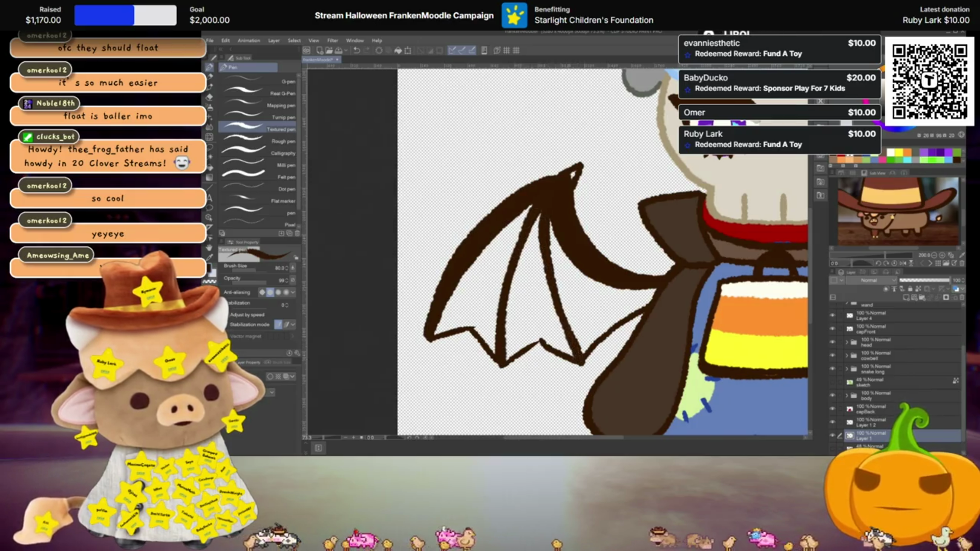
click(877, 422)
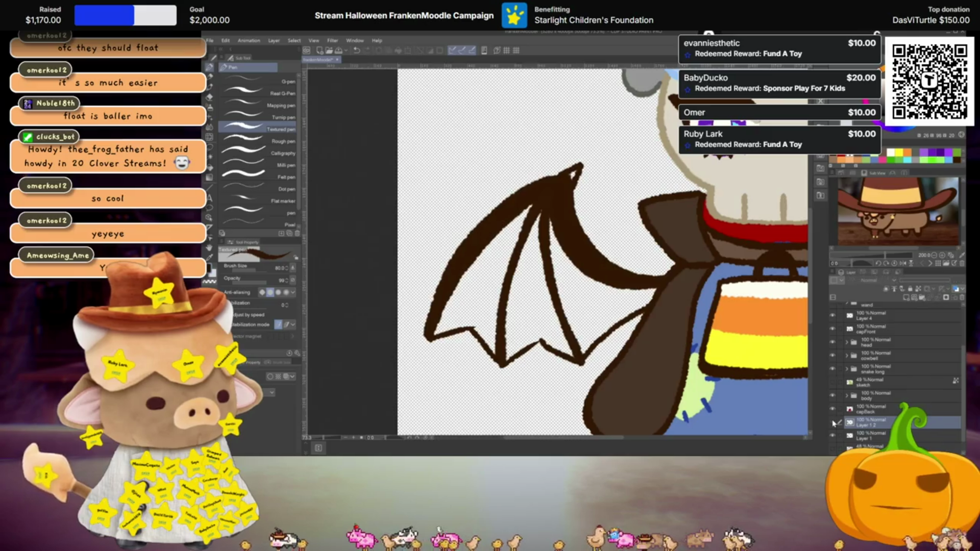
click(962, 298)
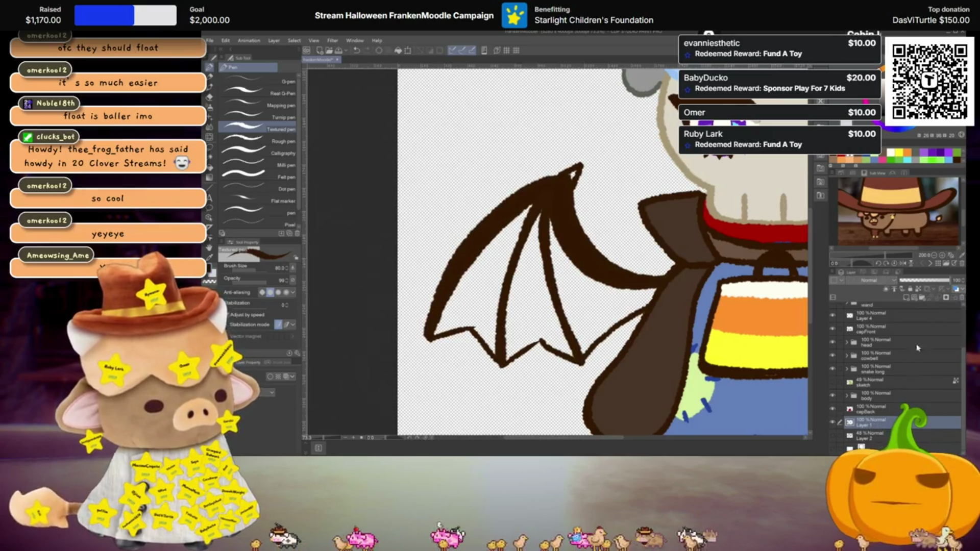
key(ctrl+z)
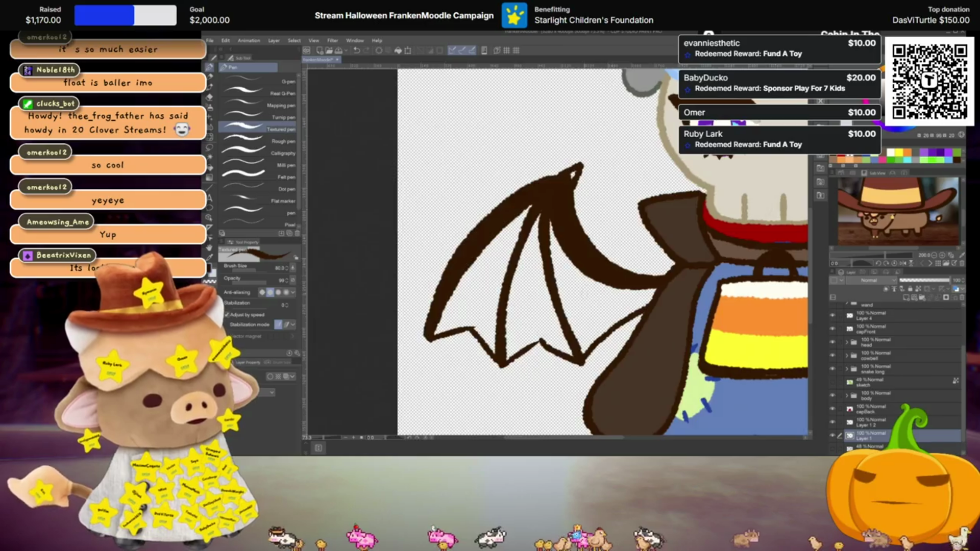
scroll(589, 298, down, 3)
scroll(589, 297, up, 1)
scroll(558, 285, up, 2)
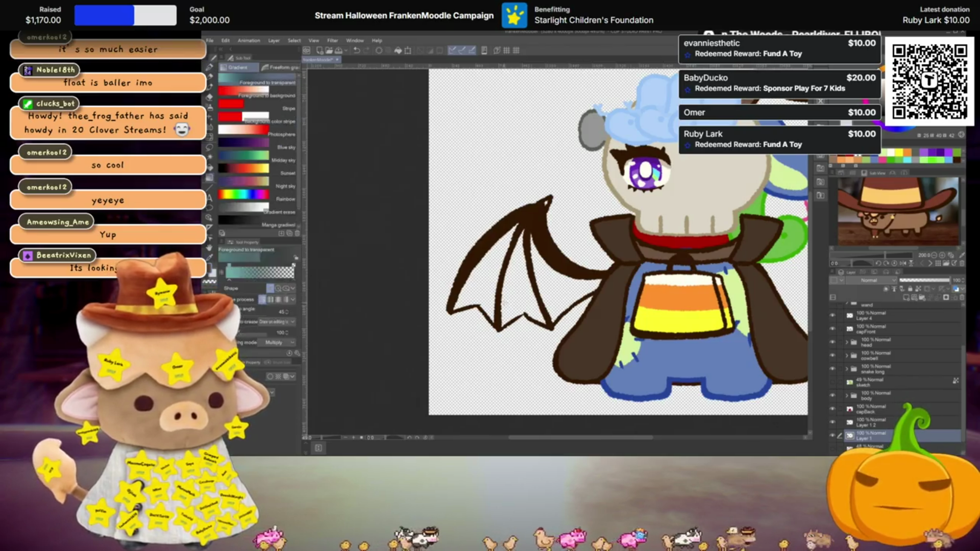
key(g)
click(556, 286)
click(526, 286)
click(489, 277)
scroll(510, 273, up, 4)
scroll(540, 269, down, 1)
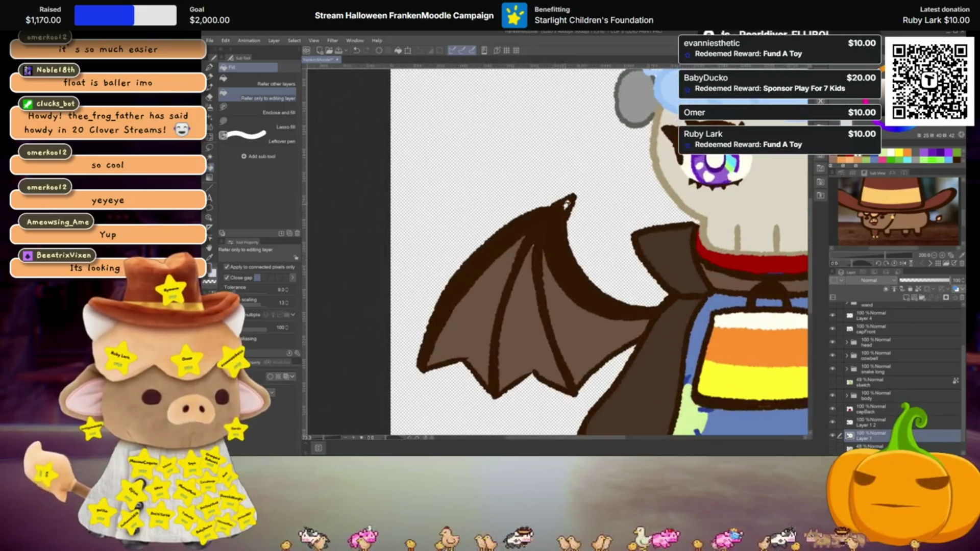
scroll(561, 290, down, 2)
scroll(584, 316, down, 2)
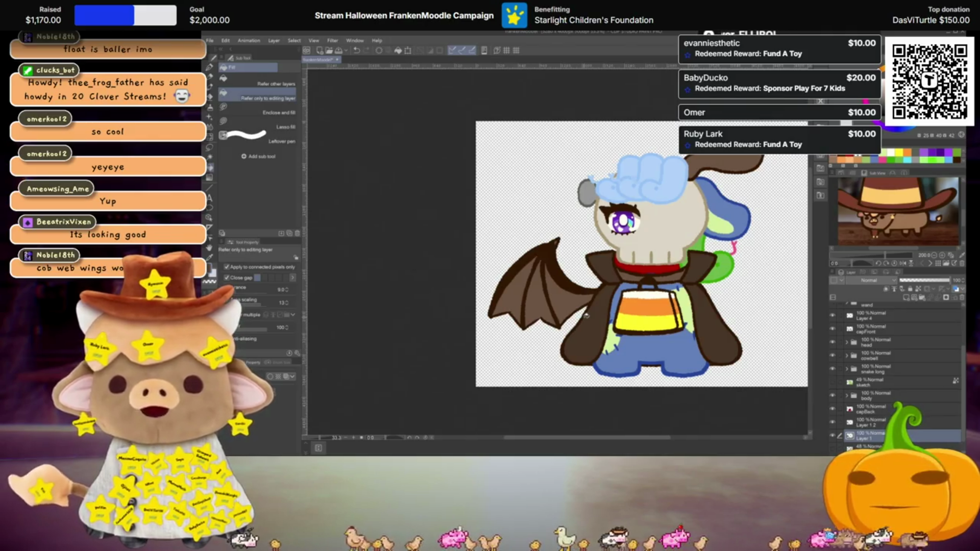
scroll(546, 297, up, 1)
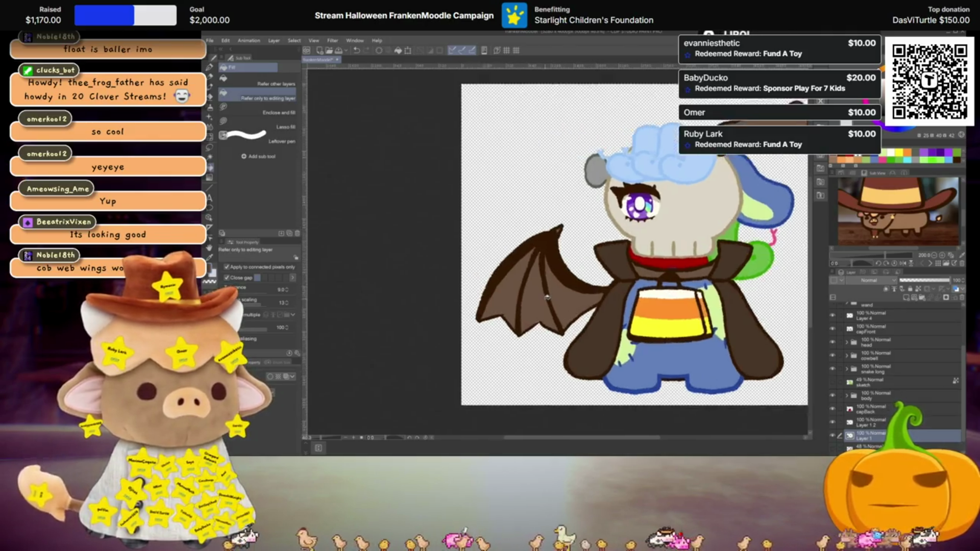
scroll(547, 297, up, 2)
scroll(546, 297, down, 1)
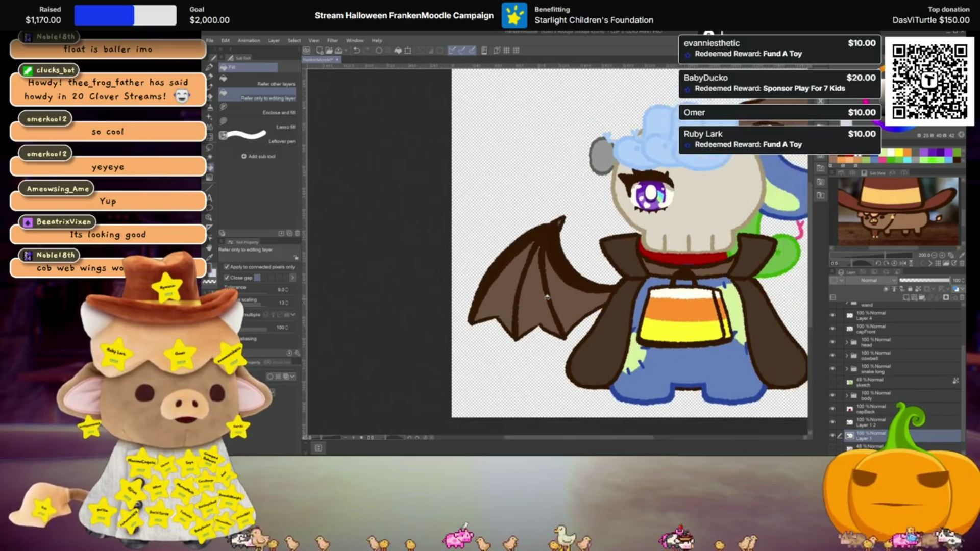
scroll(547, 297, down, 1)
scroll(546, 297, up, 1)
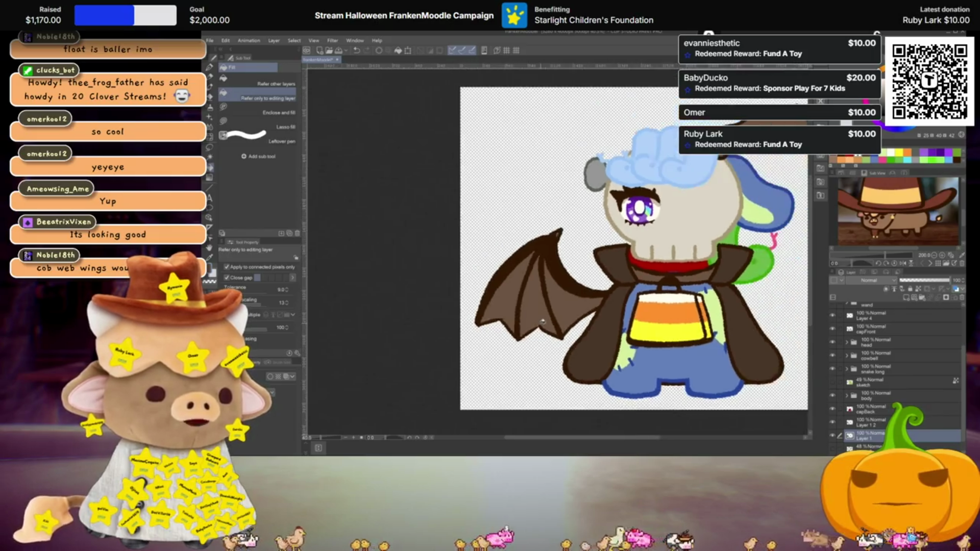
scroll(543, 322, up, 1)
scroll(542, 327, down, 1)
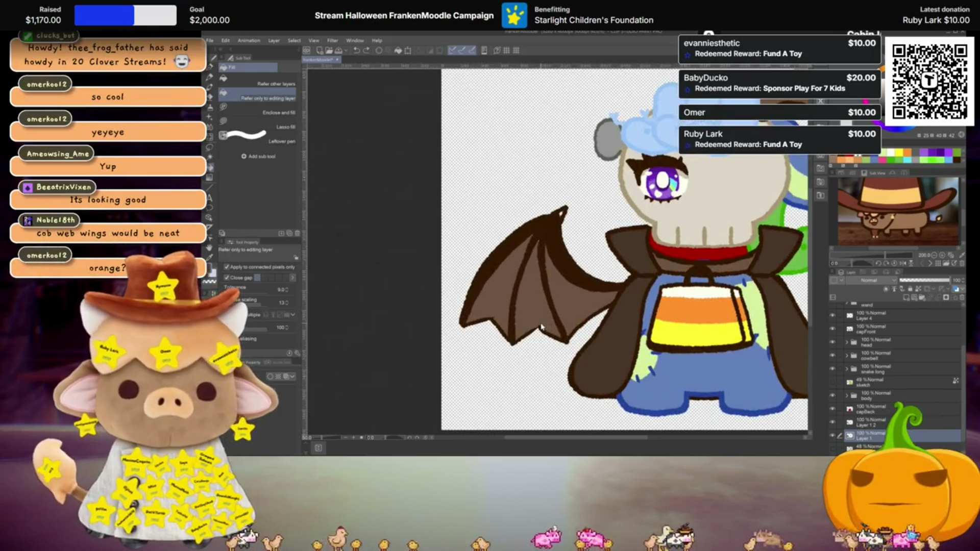
key(ctrl+z)
key(ctrl+z)
key(ctrl+z)
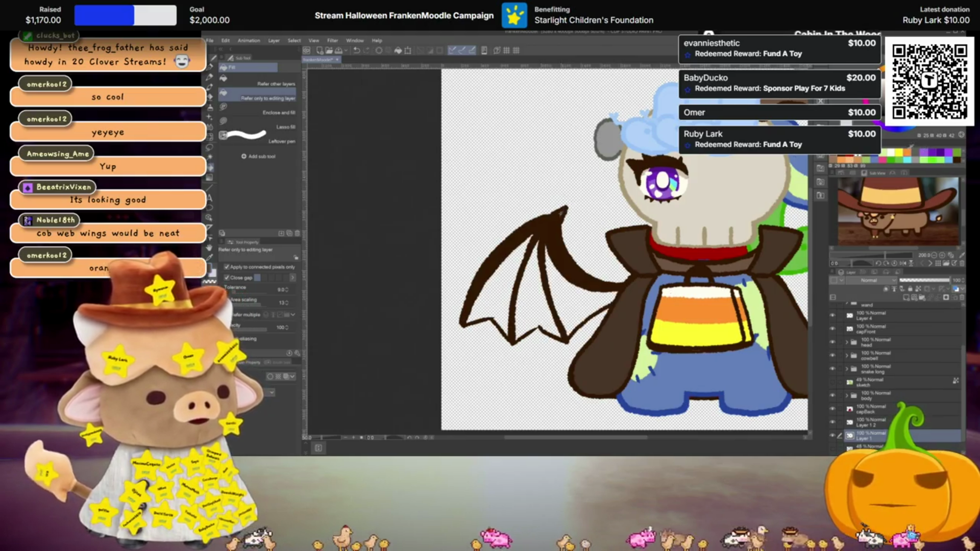
Fill three bat-wing membrane panels orange
click(554, 286)
click(536, 301)
click(493, 306)
scroll(624, 338, down, 3)
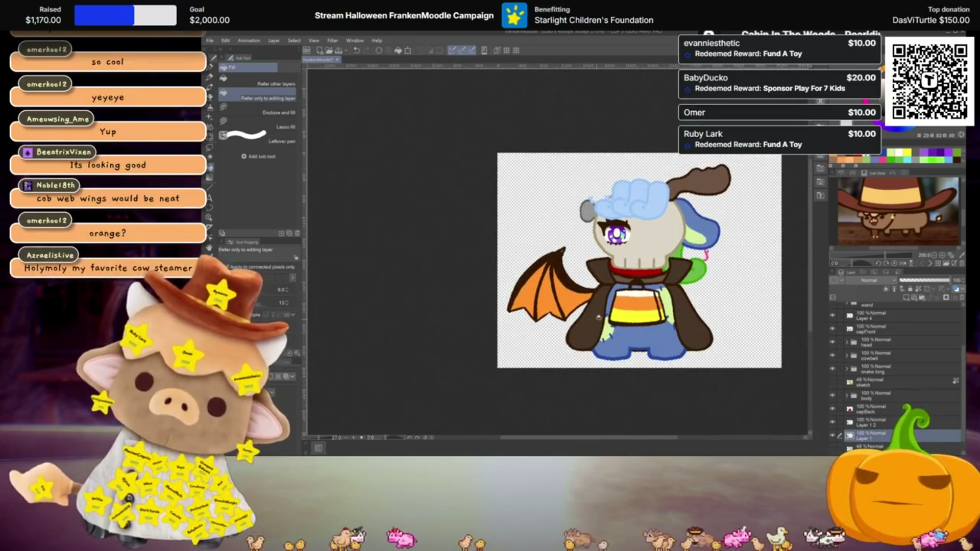
scroll(598, 317, up, 2)
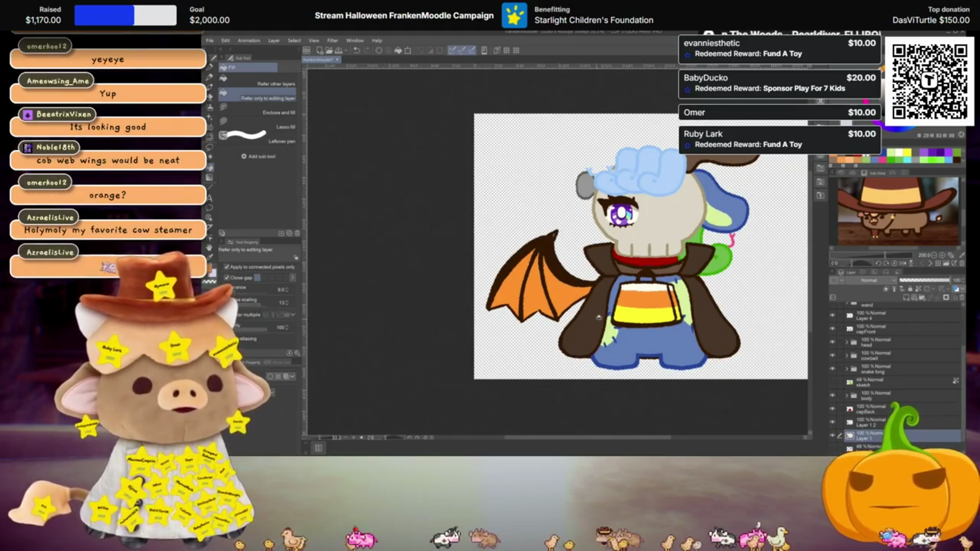
scroll(644, 310, up, 1)
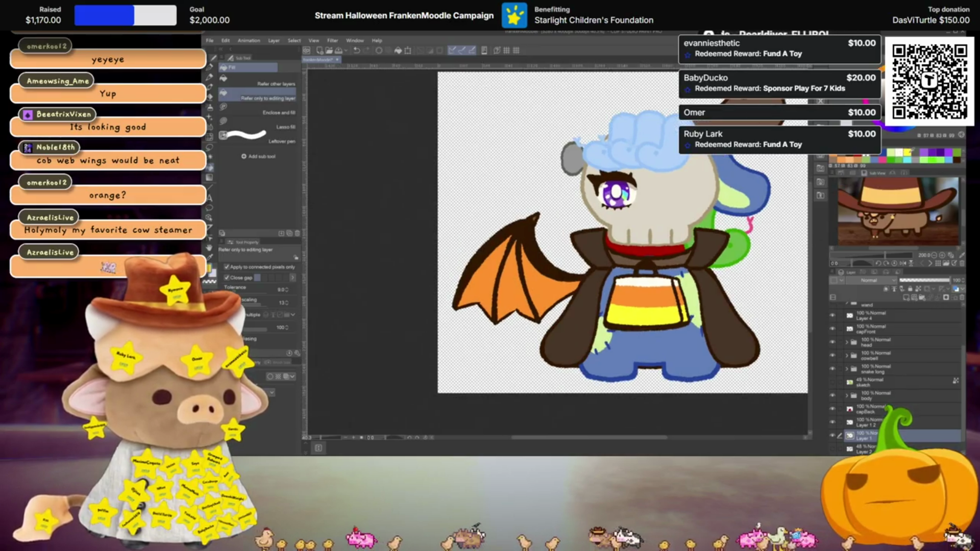
Recolour the panels yellow, undo two fills, and make the leftmost and inner panels cream white
click(551, 278)
click(514, 283)
click(490, 279)
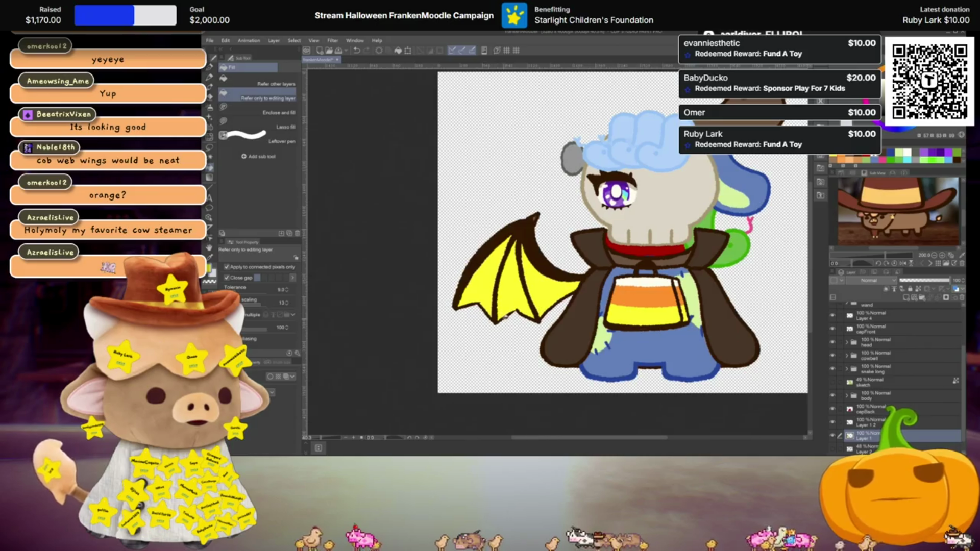
key(ctrl+z)
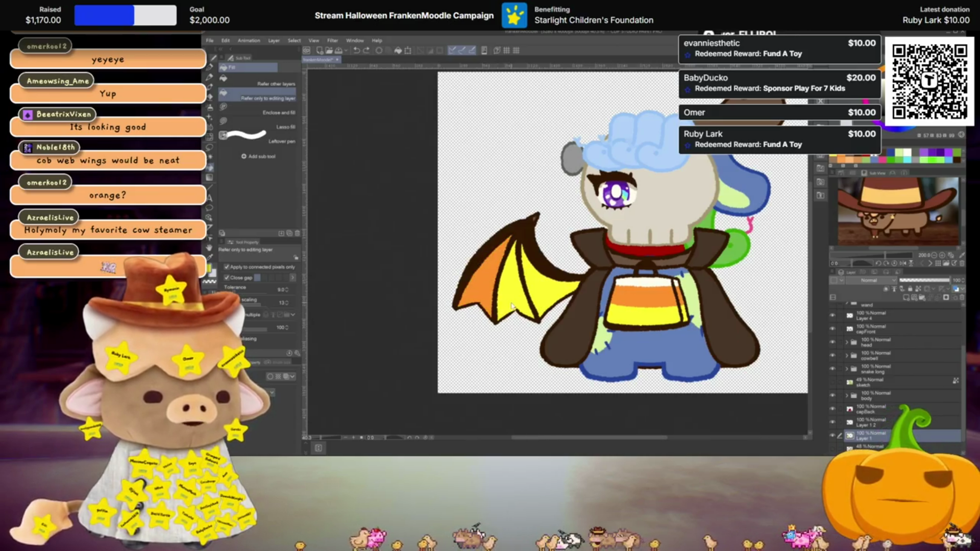
key(ctrl+z)
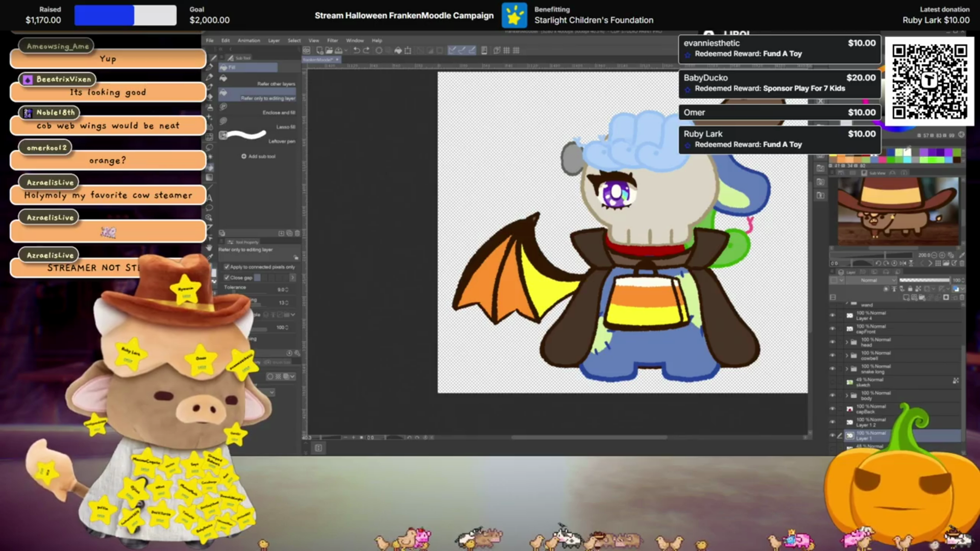
click(498, 267)
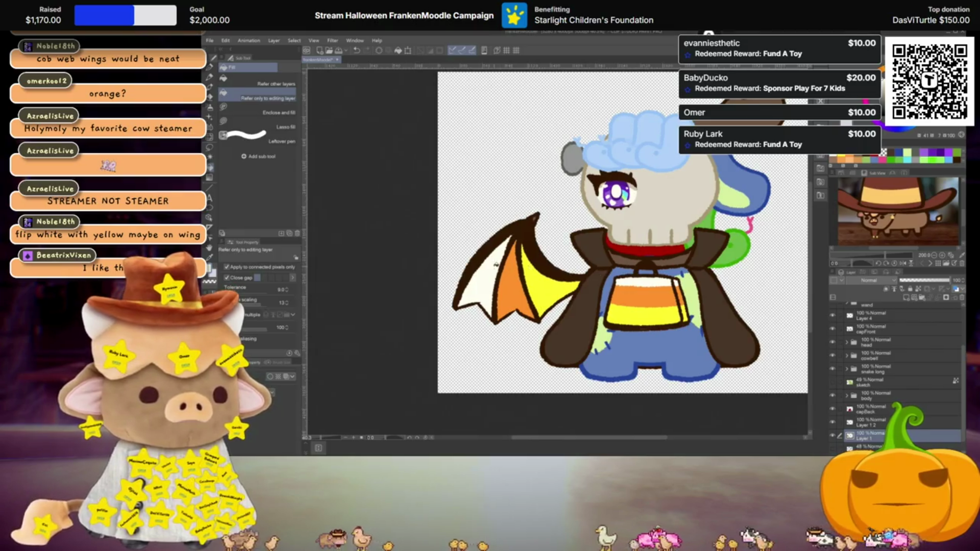
click(532, 269)
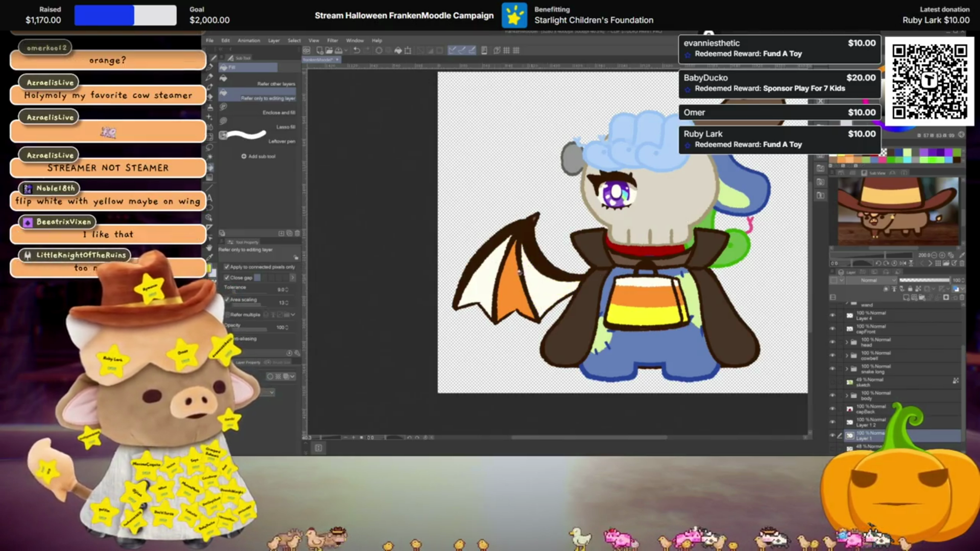
Try yellow and orange fills on the wing panels, then undo the last fill
click(501, 280)
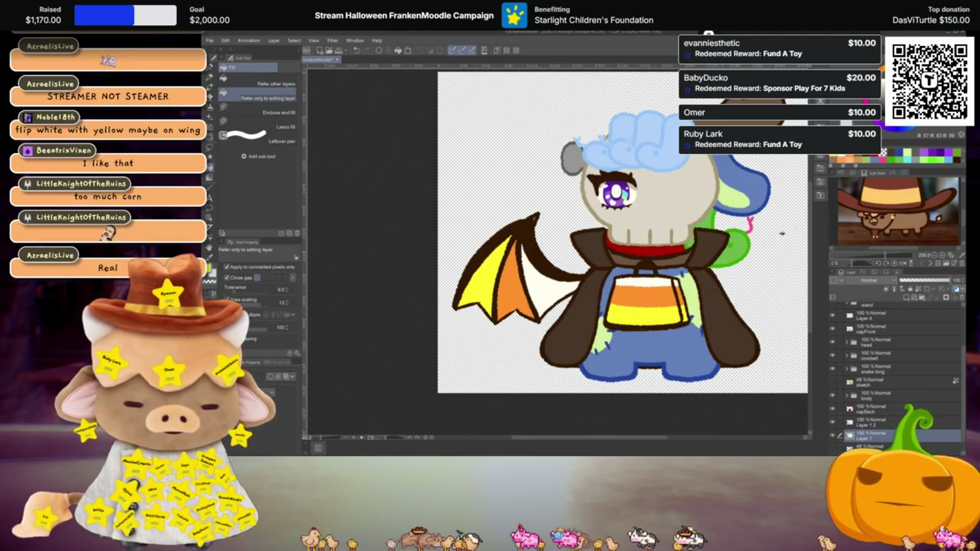
click(551, 278)
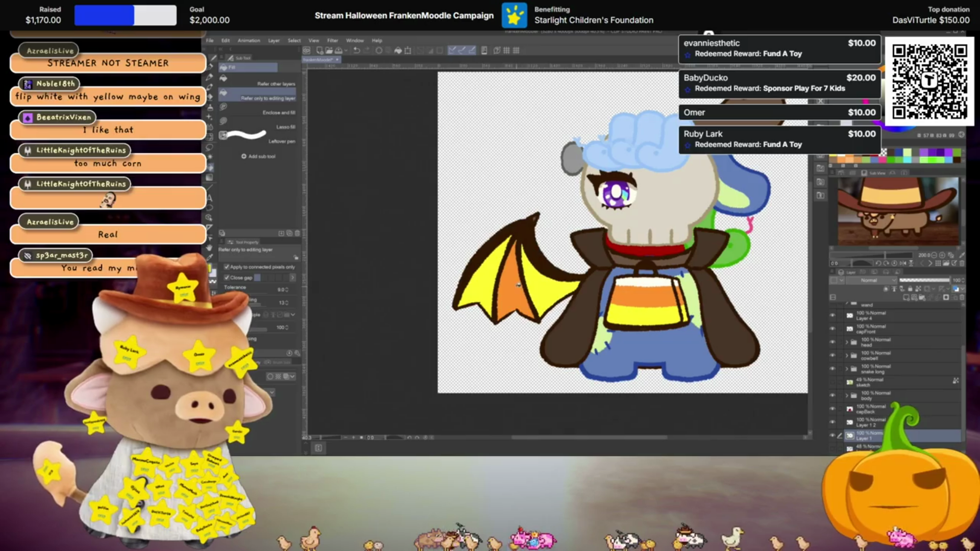
click(511, 296)
click(513, 286)
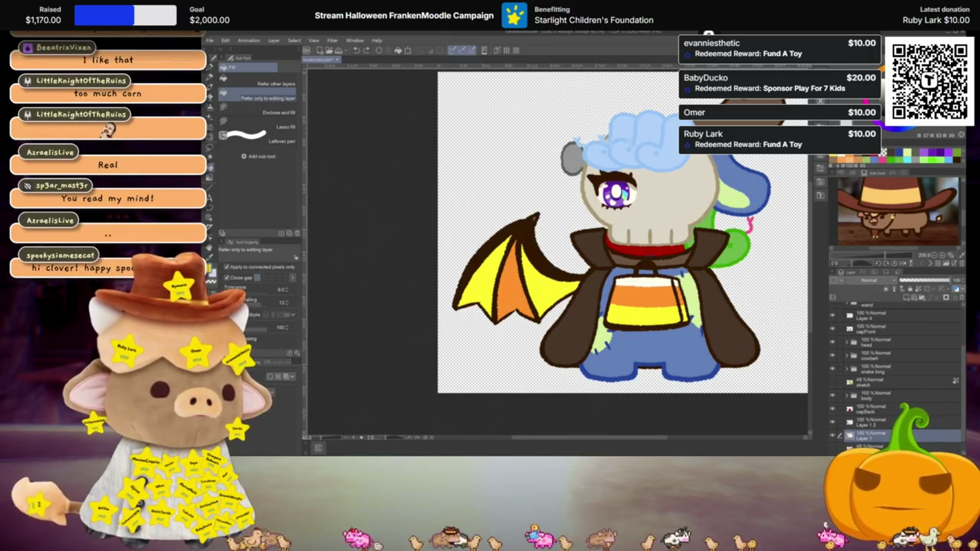
key(ctrl+z)
key(ctrl+z)
key(ctrl+z)
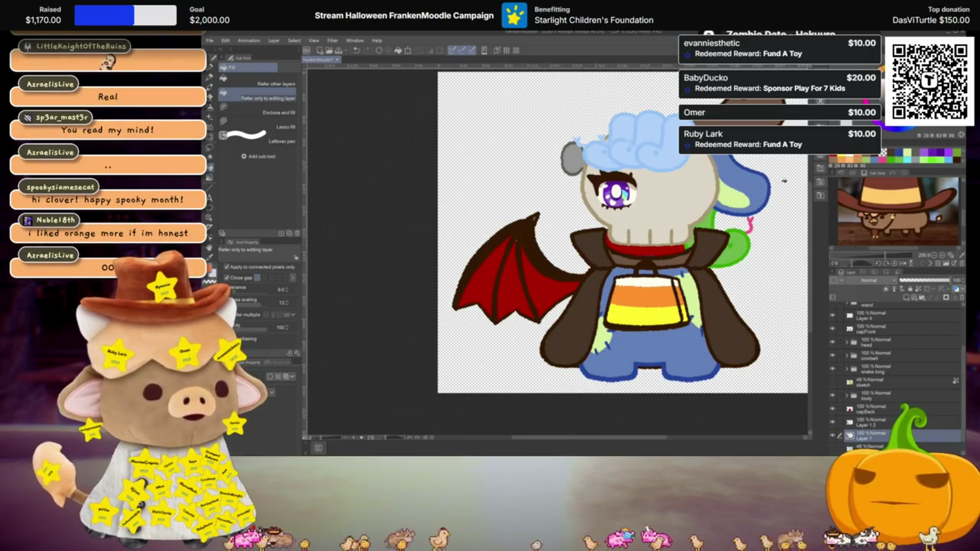
Fill the bat-wing segments orange, then refill all three segments dark red
click(533, 286)
click(540, 287)
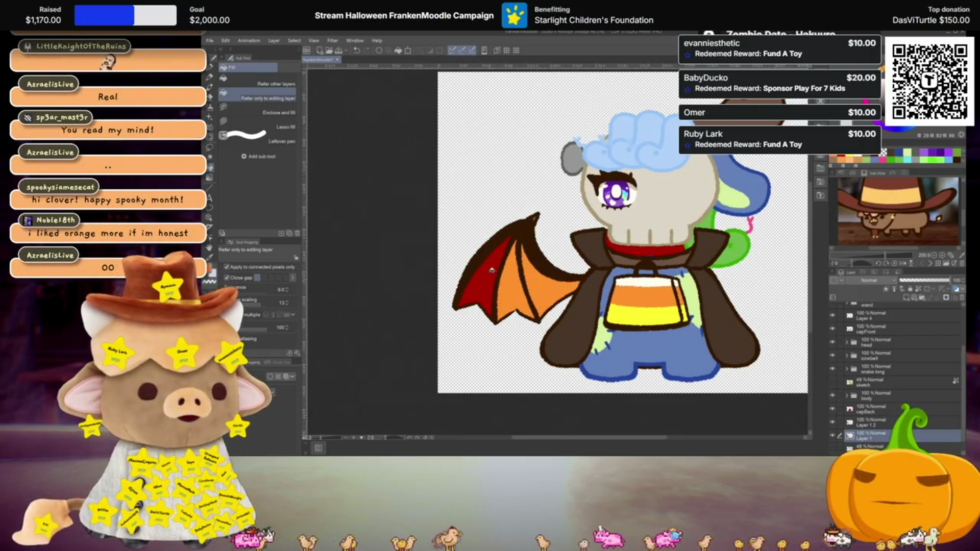
click(482, 278)
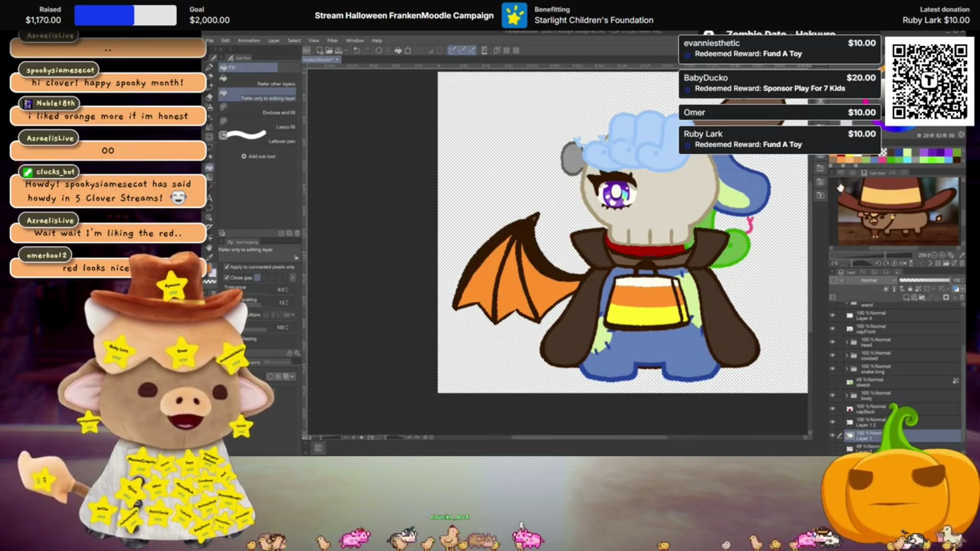
click(540, 292)
click(513, 286)
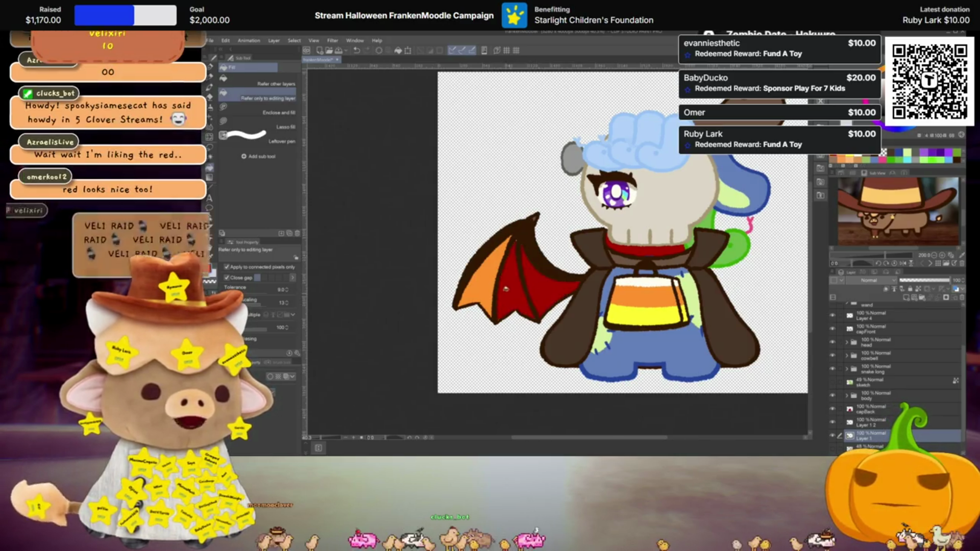
click(480, 286)
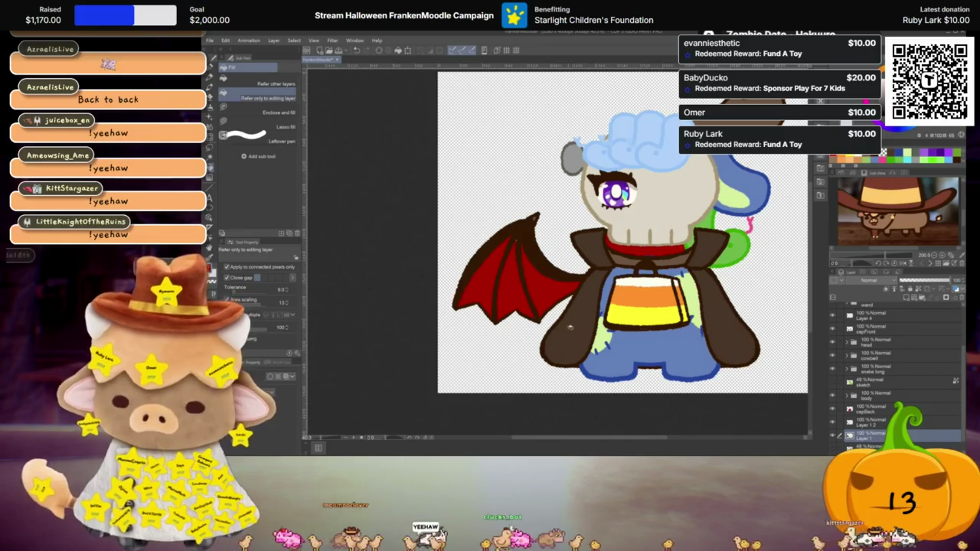
scroll(605, 264, up, 2)
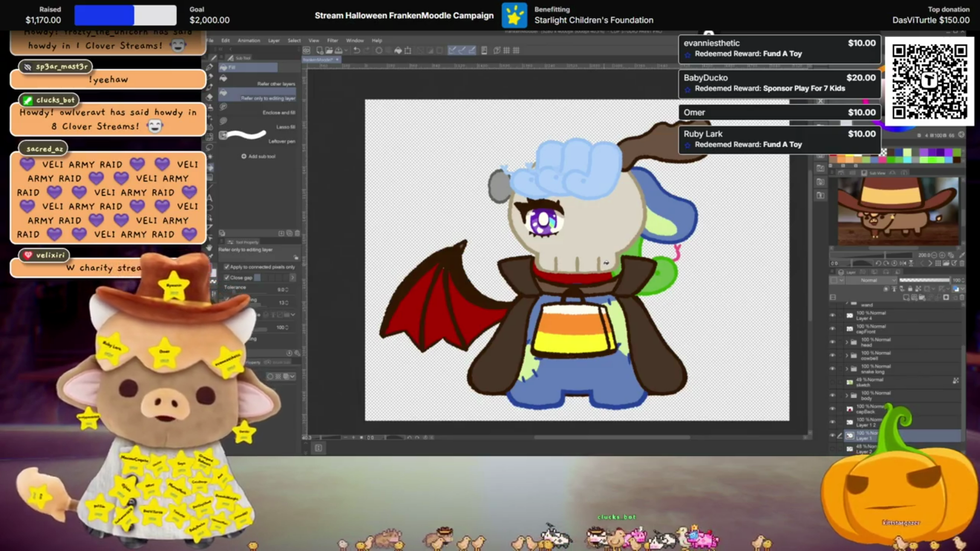
scroll(663, 268, right, 2)
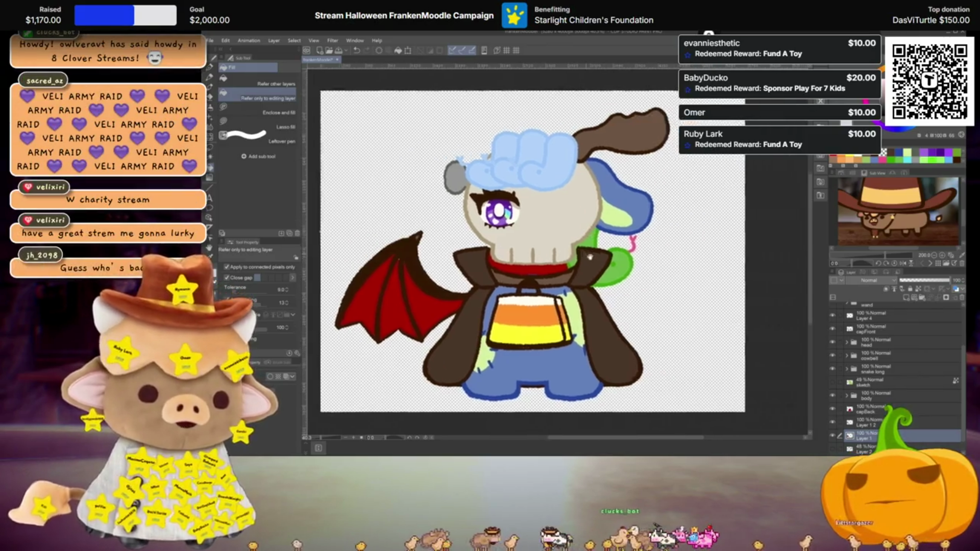
Drag the sketch layer above all other layers, raise its opacity to 100%, and hide it again
click(832, 381)
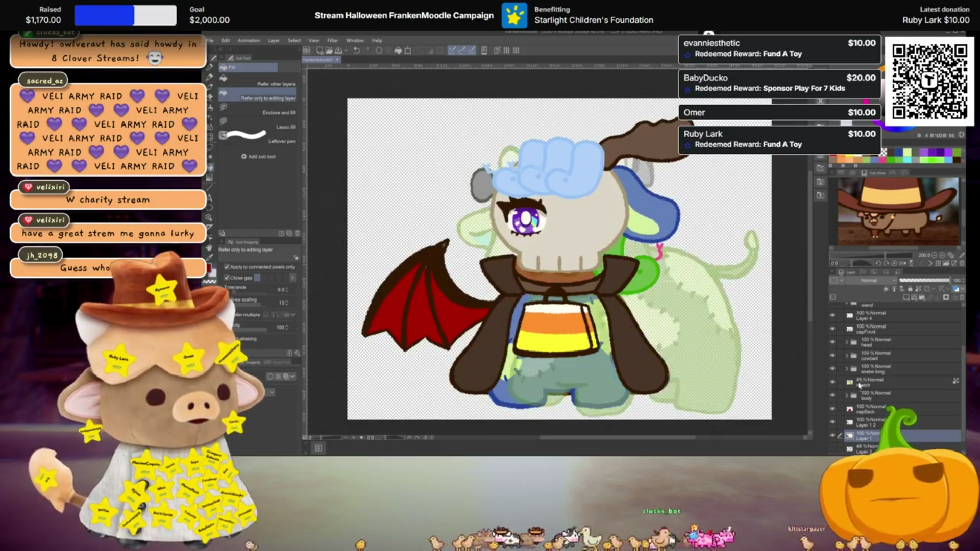
mouse_move(867, 381)
mouse_down()
mouse_move(872, 310)
mouse_move(859, 310)
mouse_up()
drag(918, 280, 958, 279)
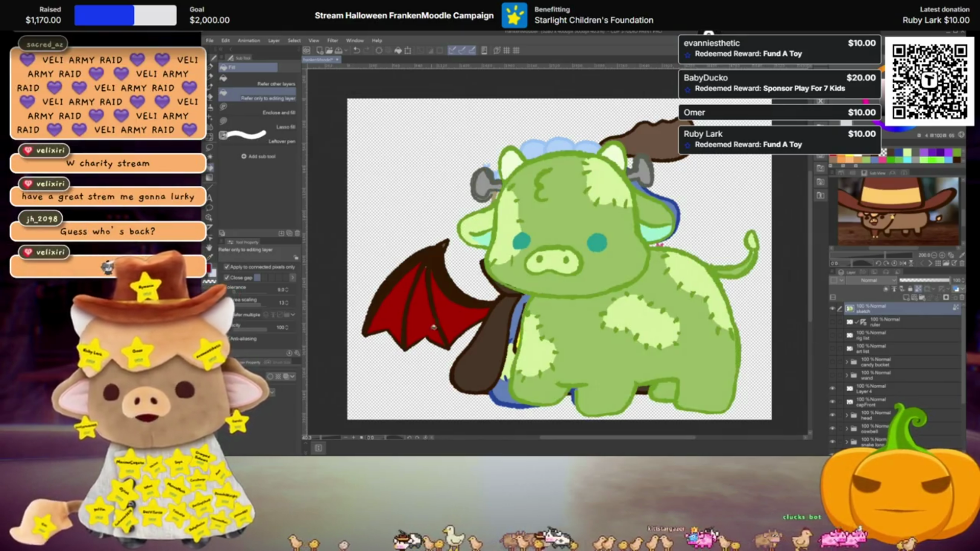
click(833, 308)
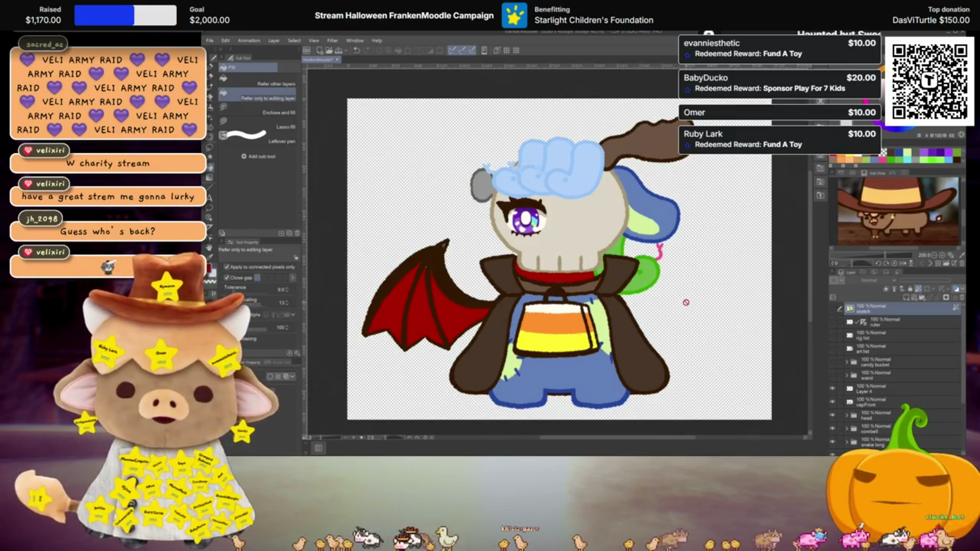
scroll(658, 305, up, 1)
scroll(659, 305, down, 1)
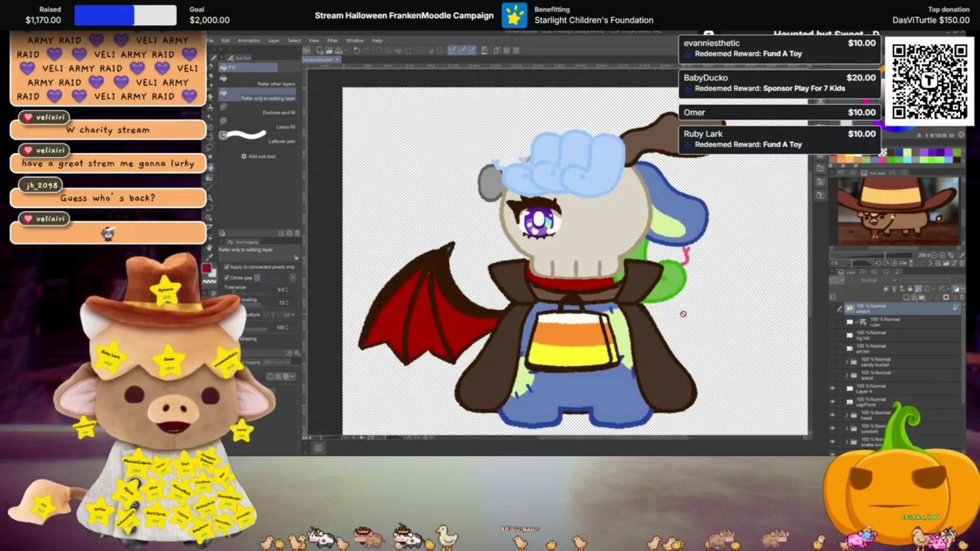
scroll(663, 315, up, 1)
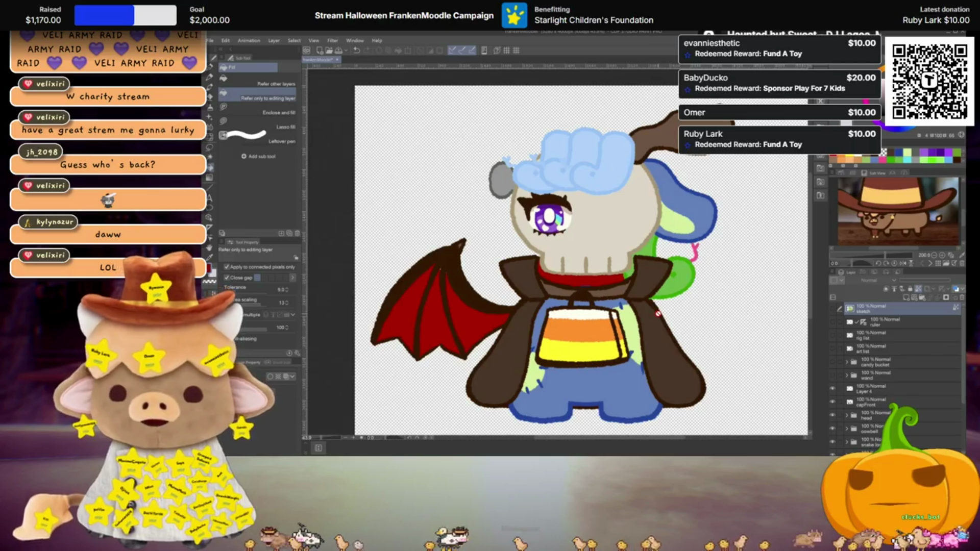
scroll(616, 329, up, 1)
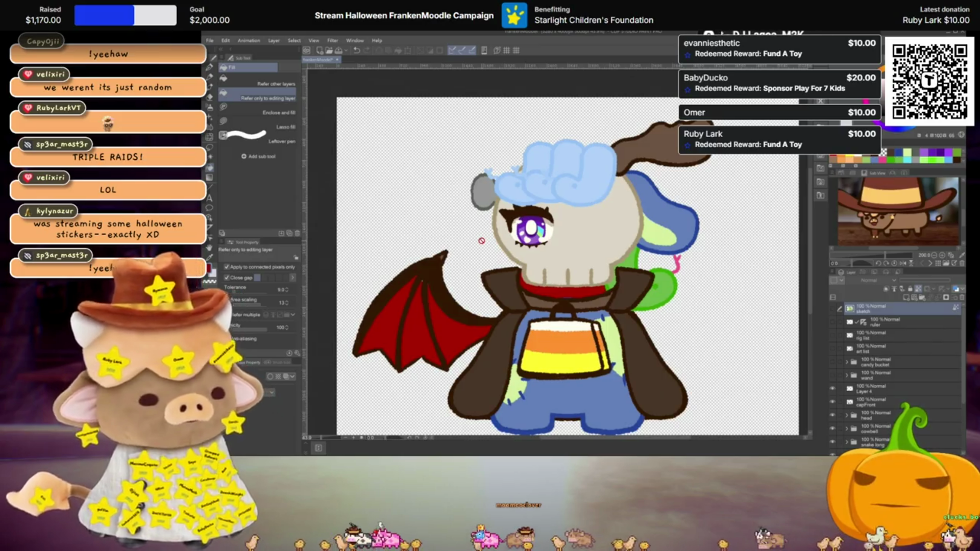
scroll(531, 283, down, 2)
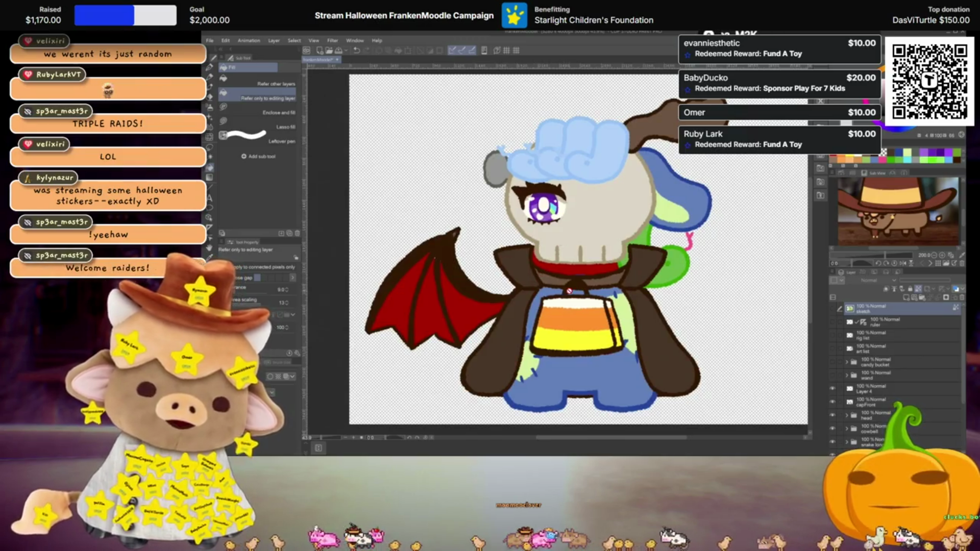
scroll(566, 288, up, 2)
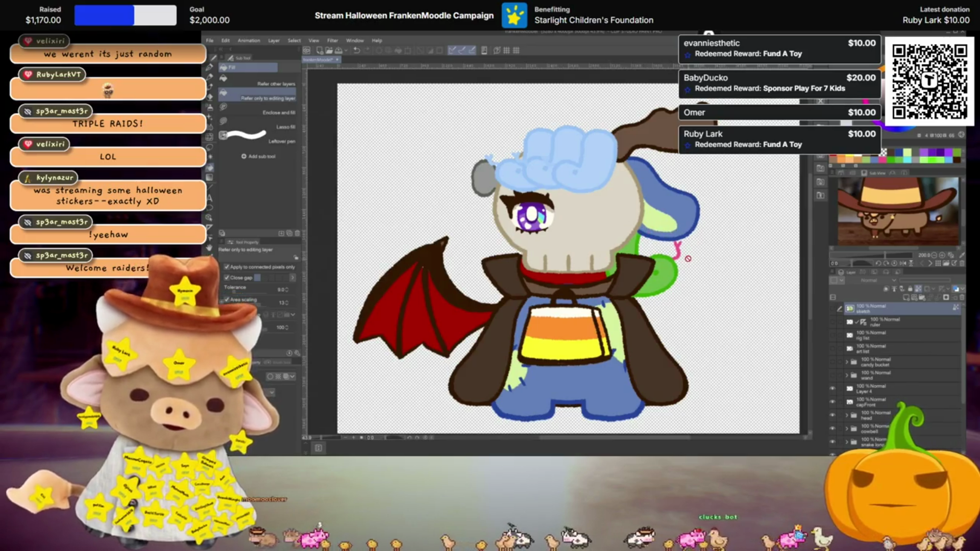
scroll(870, 337, down, 5)
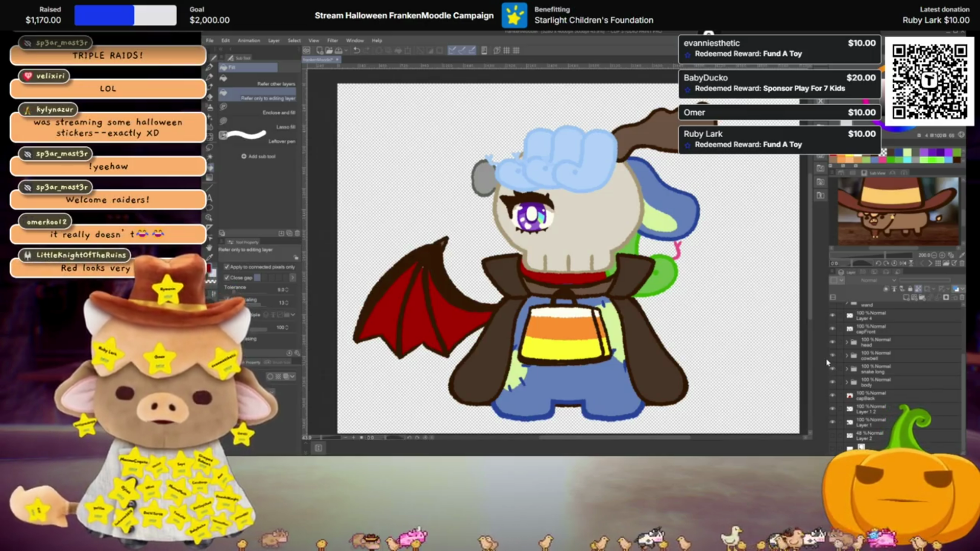
click(877, 413)
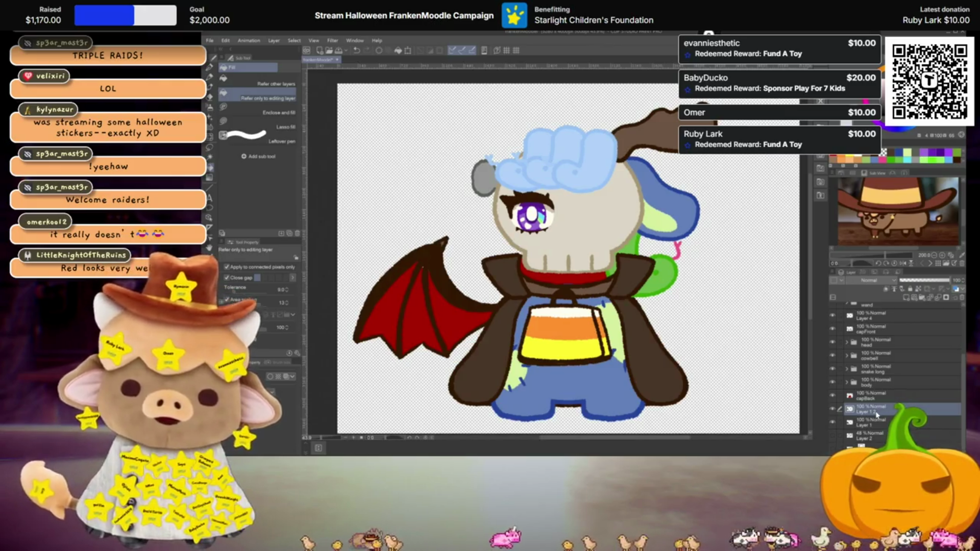
Merge Layer 12 down into Layer 1
key(ctrl+e)
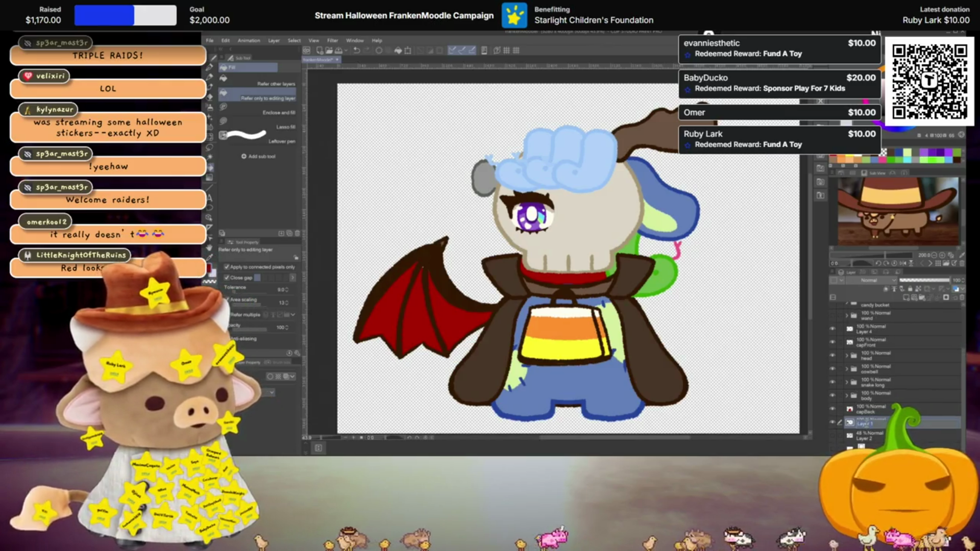
double_click(867, 425)
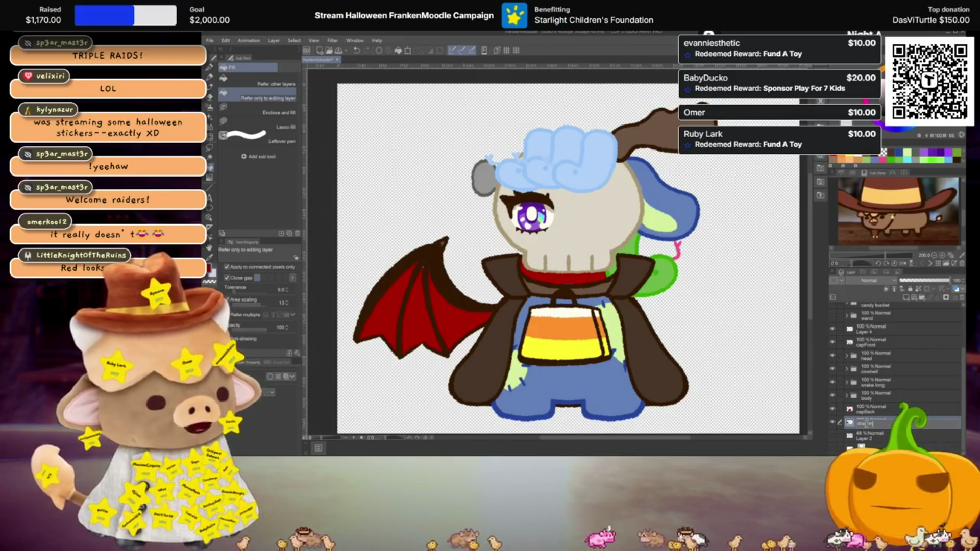
scroll(862, 398, up, 3)
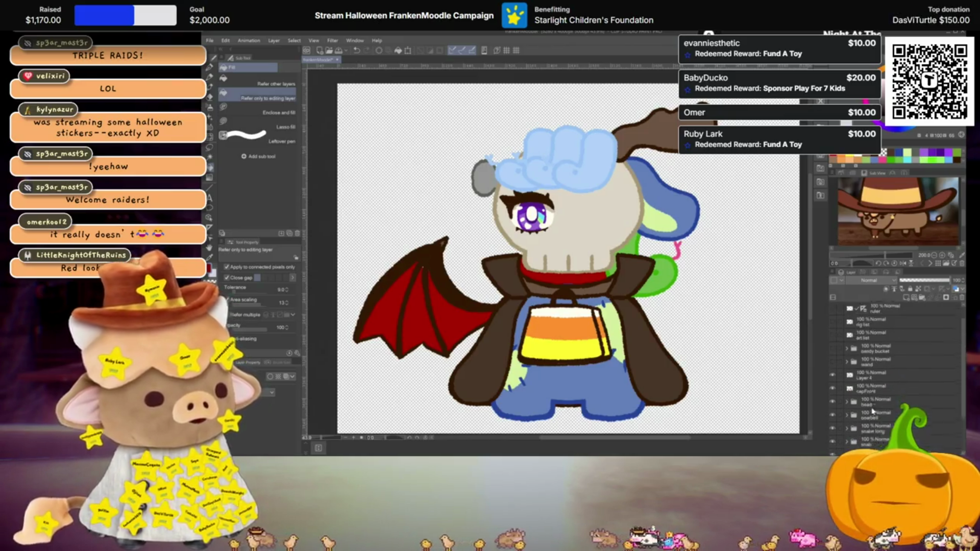
Show the art list layer zoomed out, with the Pen set to dark brown
click(833, 349)
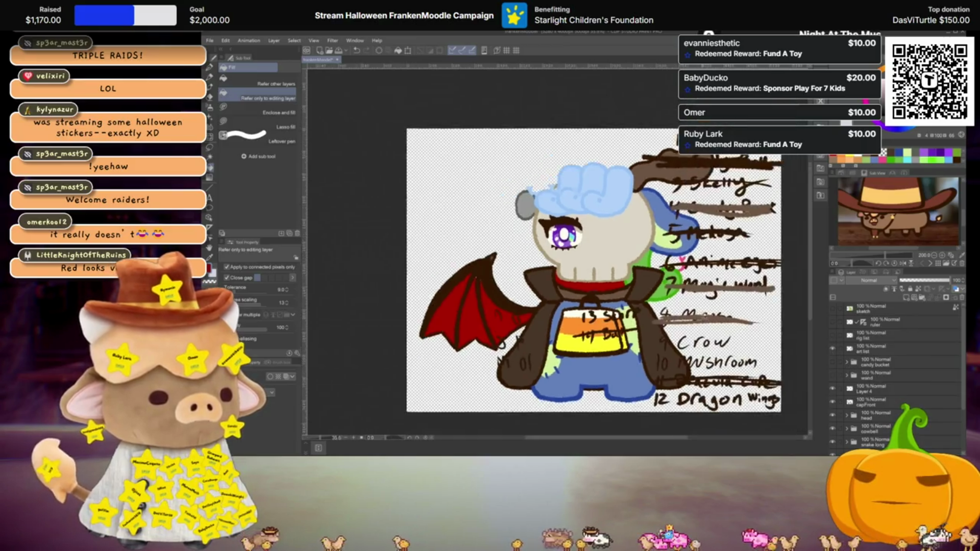
key(ctrl+minus)
scroll(760, 314, up, 1)
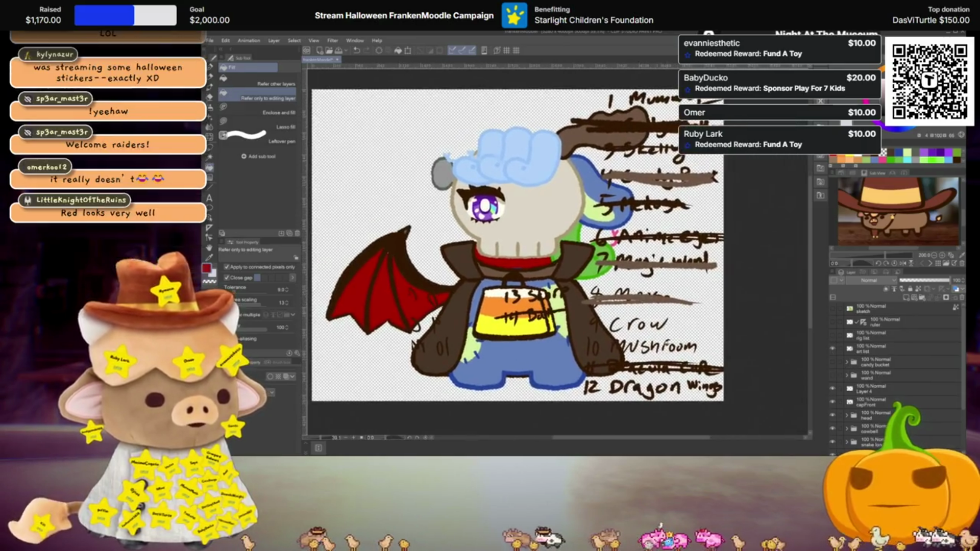
key(p)
key(x)
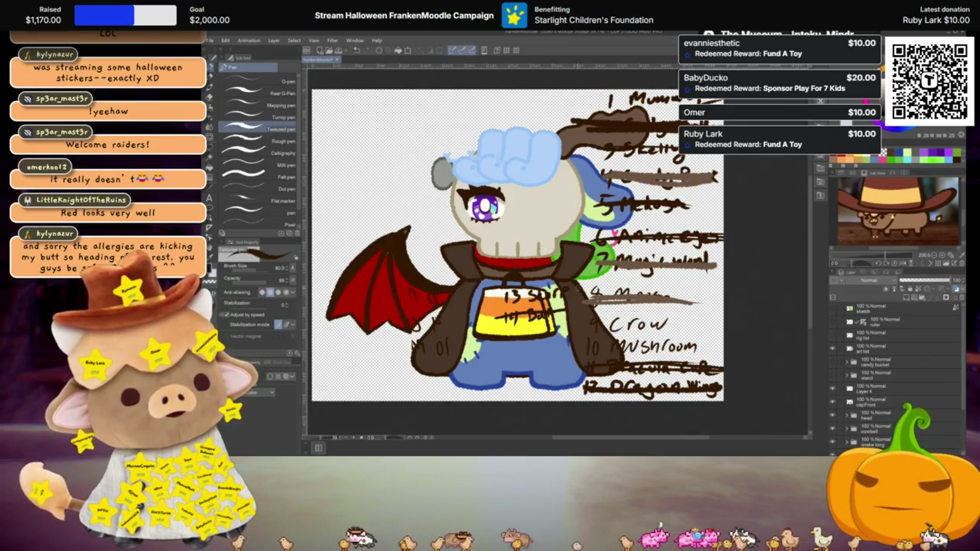
Cross out item 12, Dragon Wings, on the list, then hide the art list layer again
scroll(705, 360, down, 1)
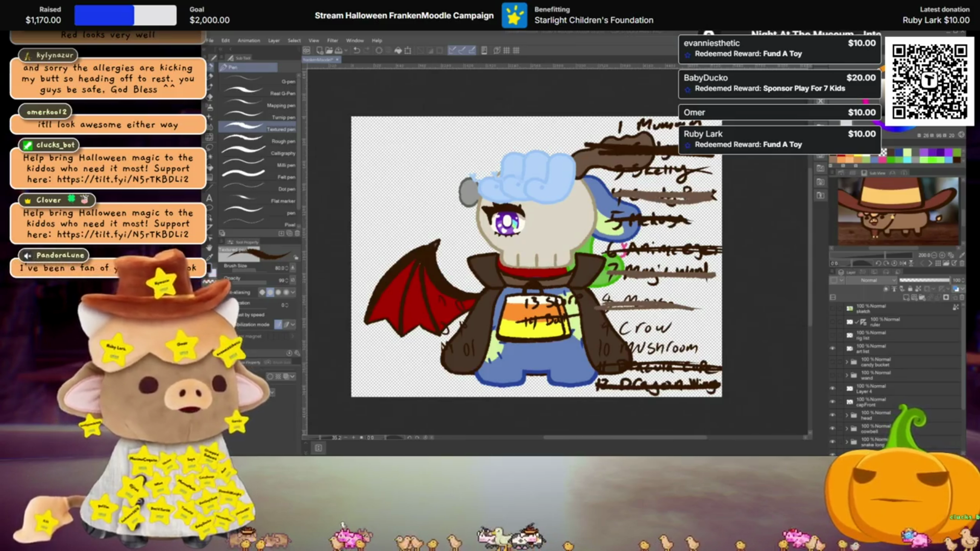
scroll(449, 246, down, 1)
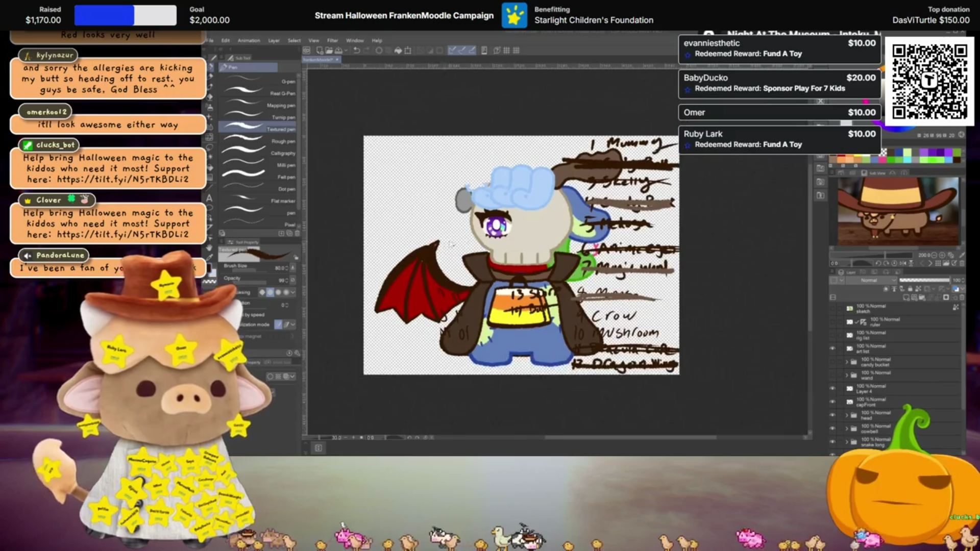
scroll(483, 232, up, 1)
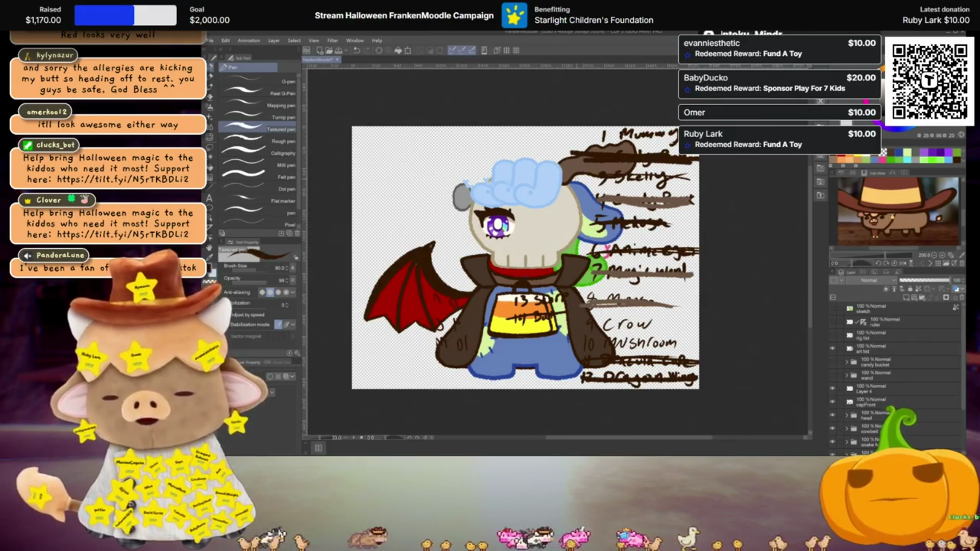
drag(544, 191, 543, 199)
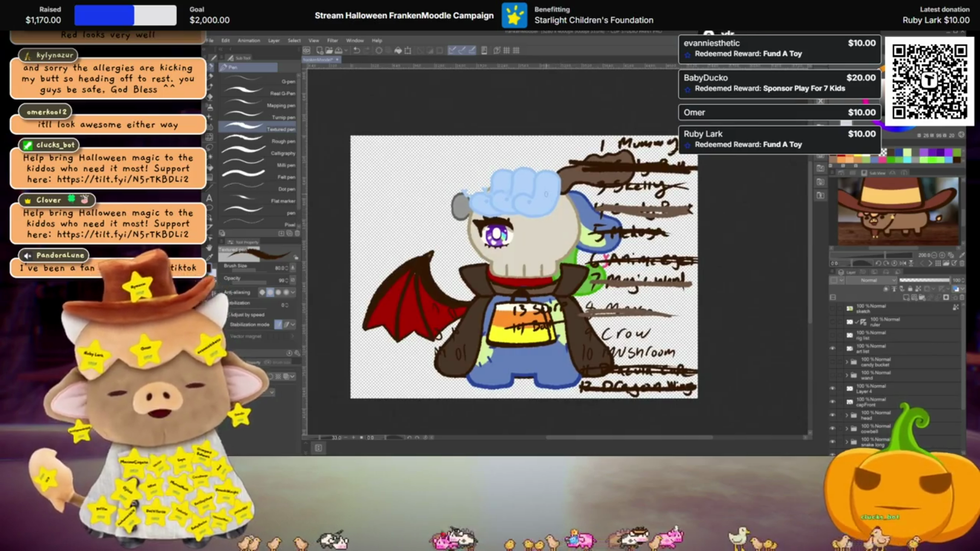
scroll(546, 189, up, 2)
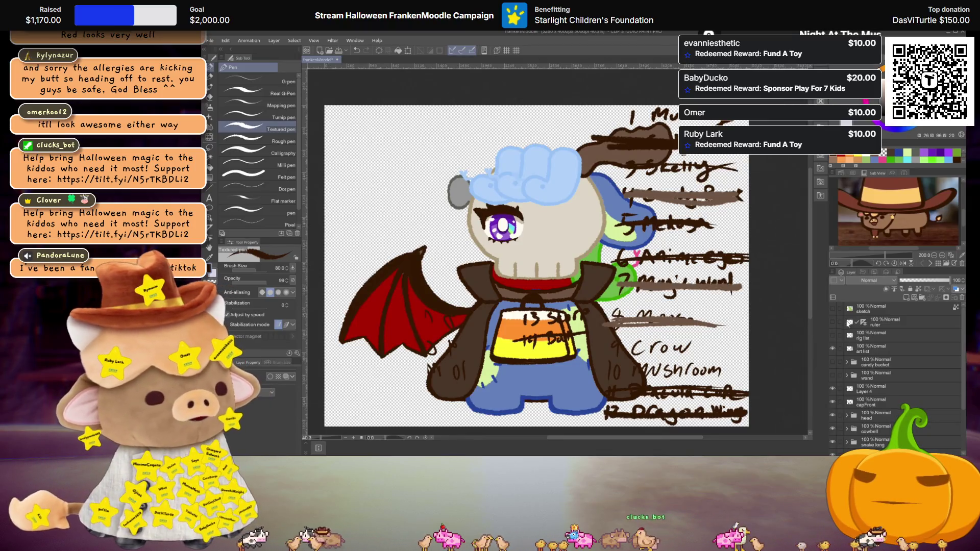
click(832, 348)
scroll(539, 258, left, 2)
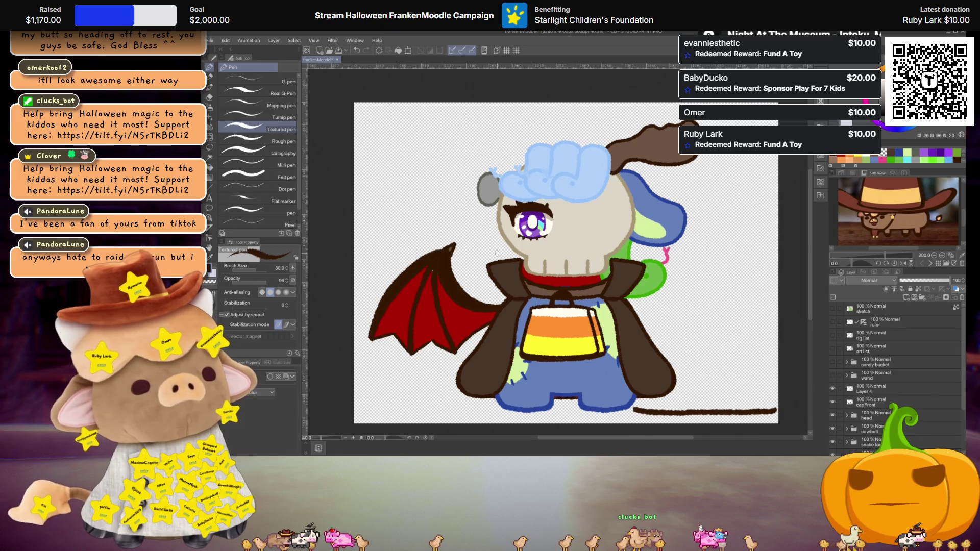
Check the faint 48% Layer 2 sketch, then add a new layer above dragonWing
scroll(888, 380, down, 2)
scroll(888, 380, down, 2)
click(837, 437)
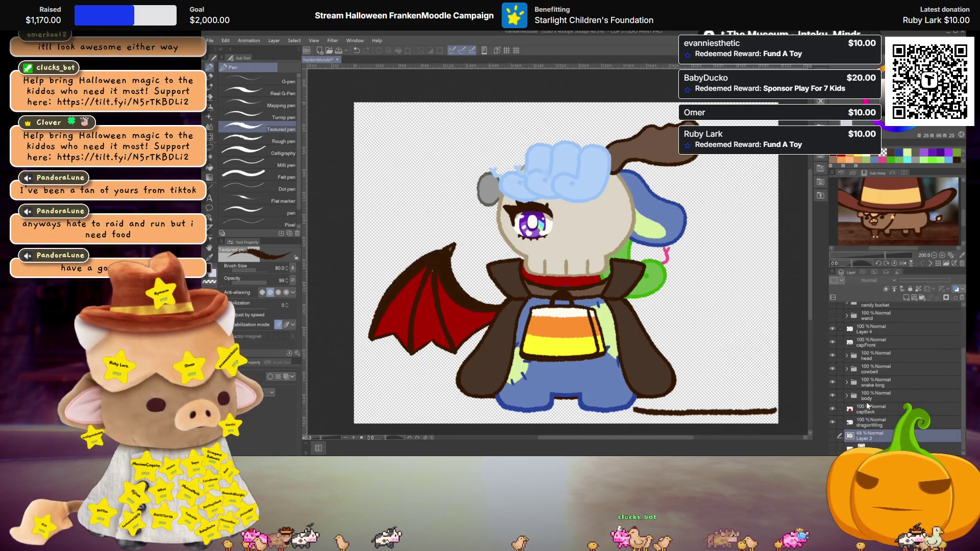
click(833, 436)
click(834, 435)
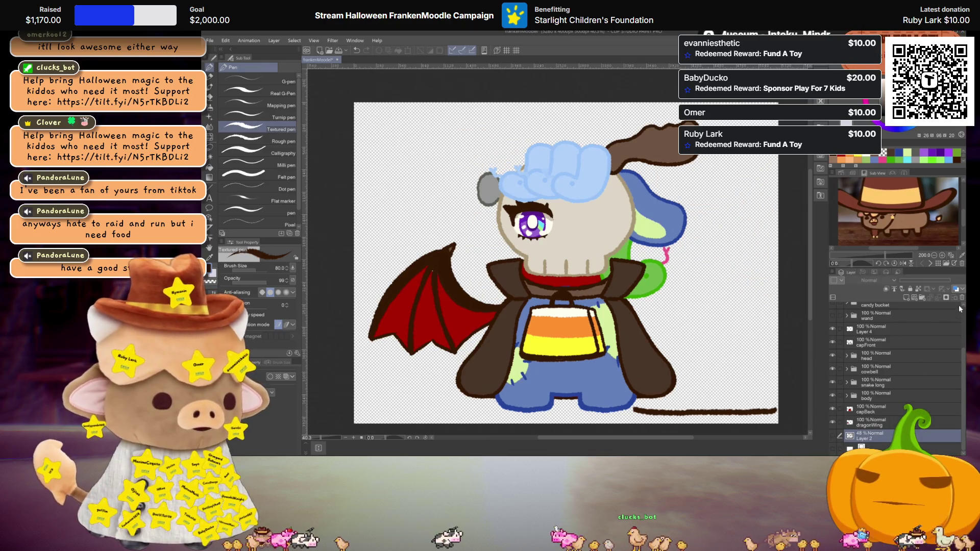
scroll(898, 419, up, 1)
click(875, 438)
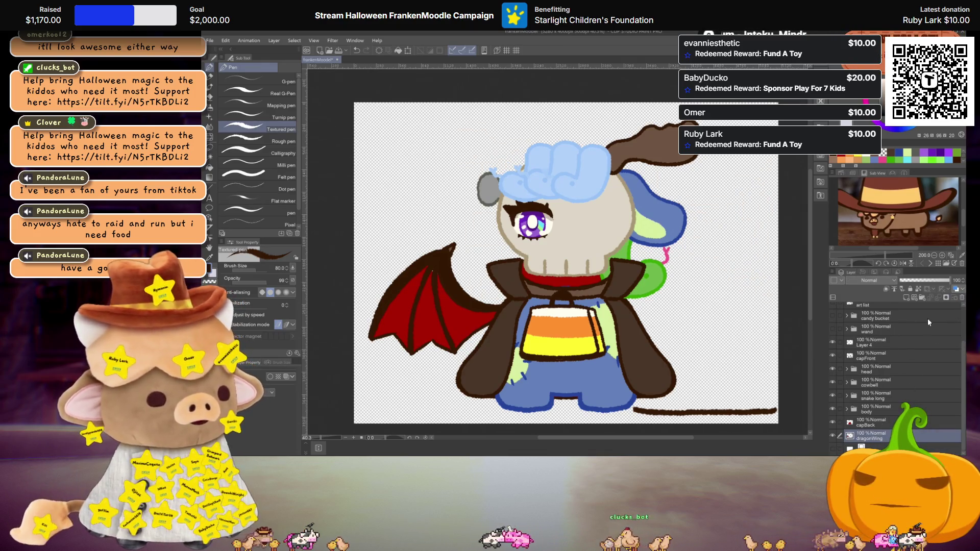
key(ctrl+shift+n)
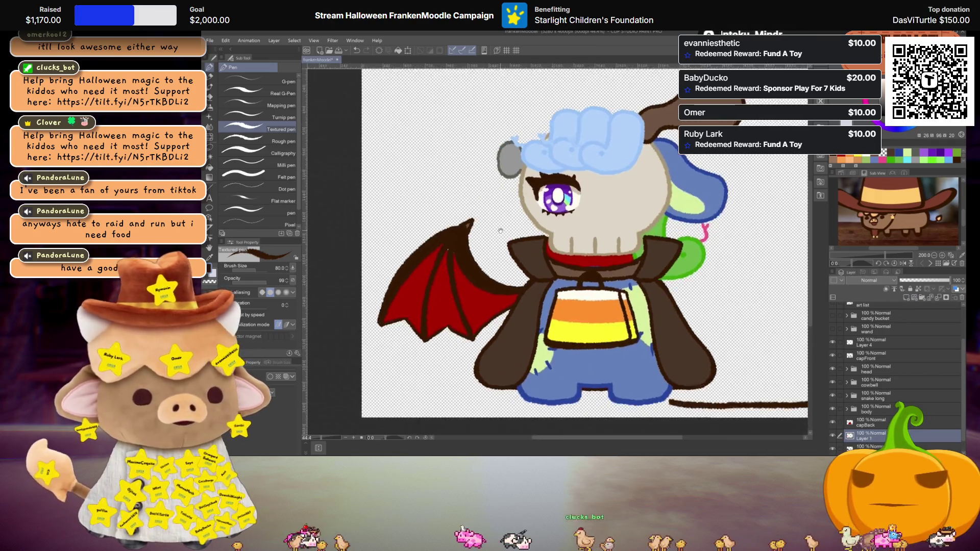
Move the new layer near the top of the stack and sketch a thin curving tail line from the wing
scroll(499, 249, up, 2)
drag(499, 249, 493, 243)
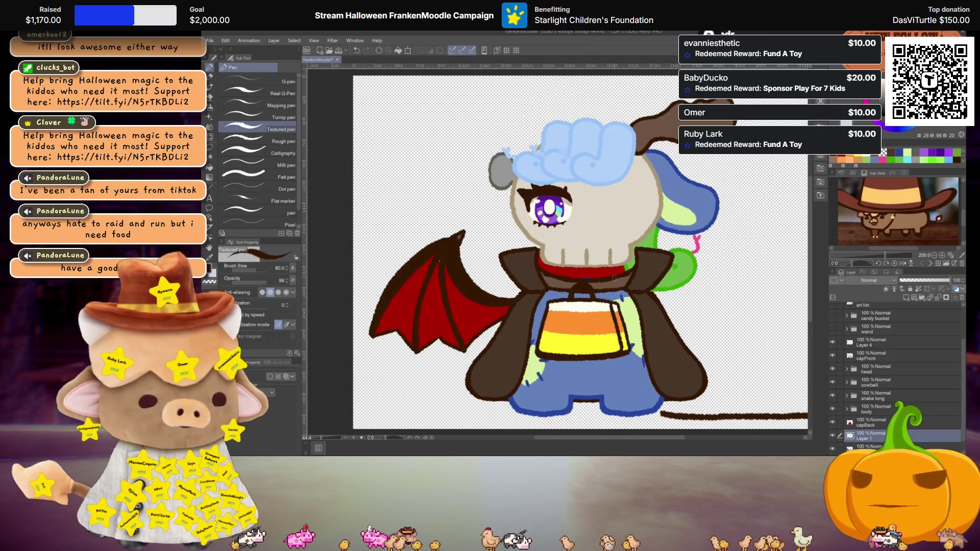
drag(527, 224, 543, 239)
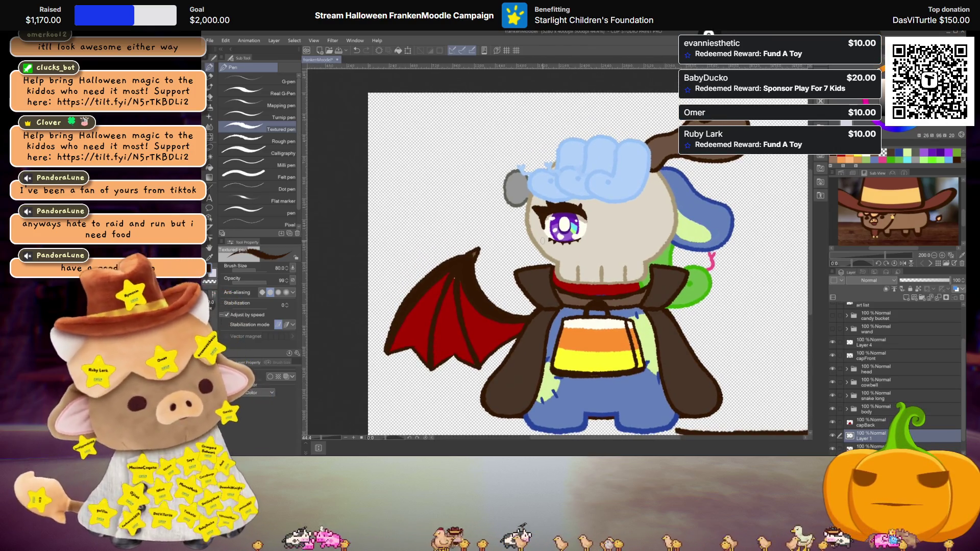
mouse_move(879, 422)
mouse_down()
mouse_move(881, 308)
mouse_move(880, 330)
mouse_up()
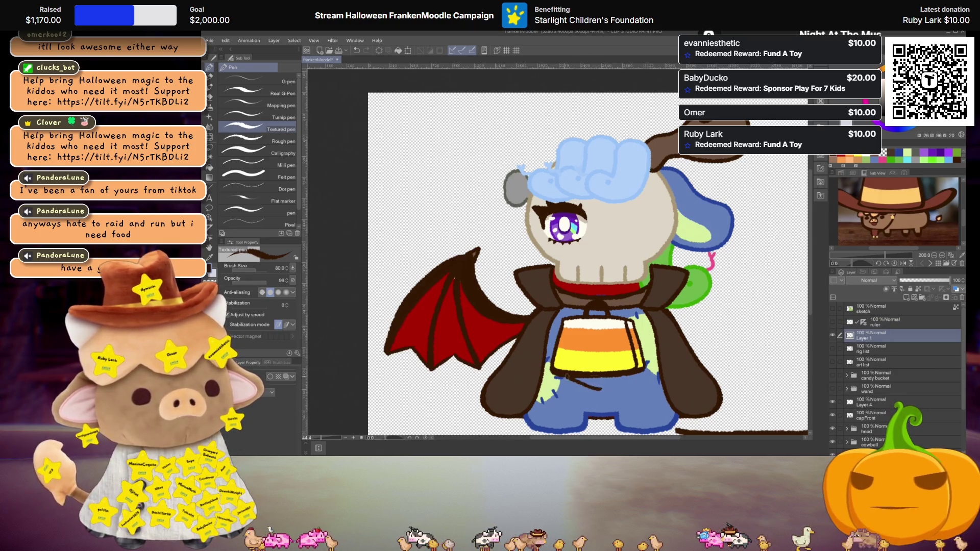
drag(433, 266, 472, 162)
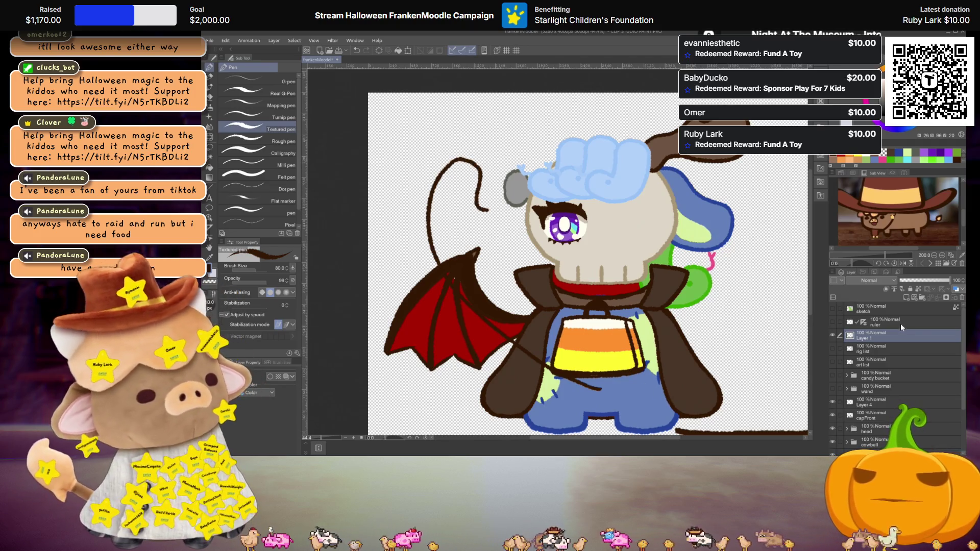
click(905, 298)
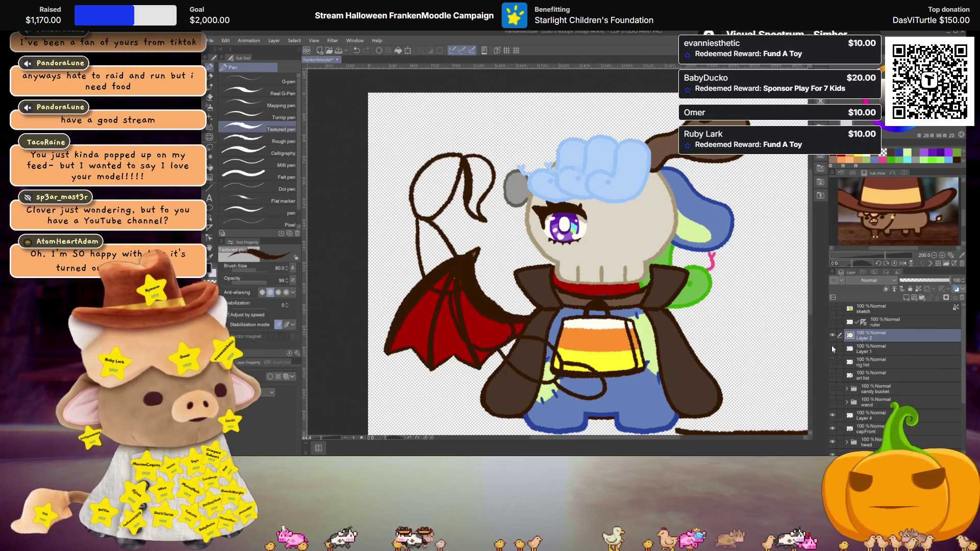
Adjust the view while inking the thick dark brown looped tail outline over the sketch
scroll(473, 230, up, 3)
scroll(473, 230, down, 1)
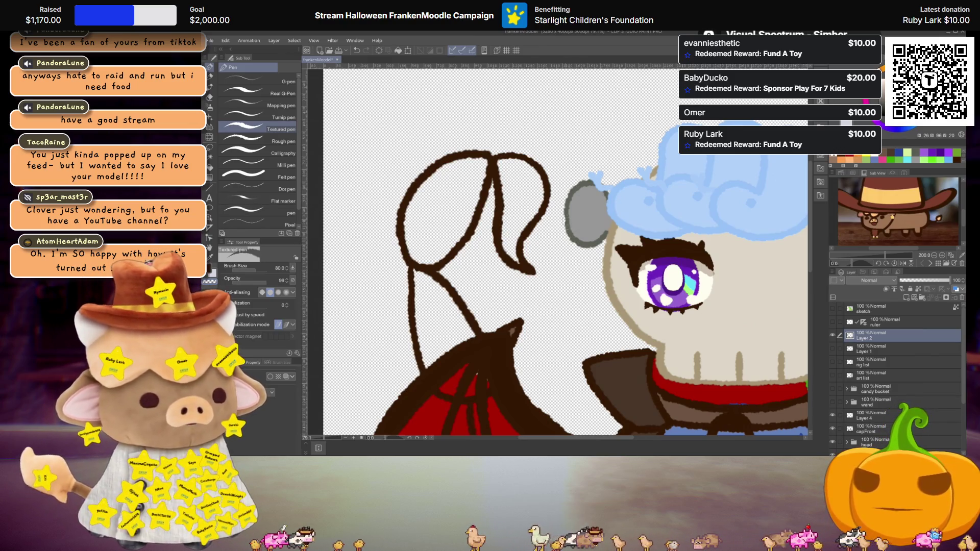
Liquify the tail loops with a 500 brush, nudging the top and smoothing the lower curl
key(j)
drag(577, 166, 585, 161)
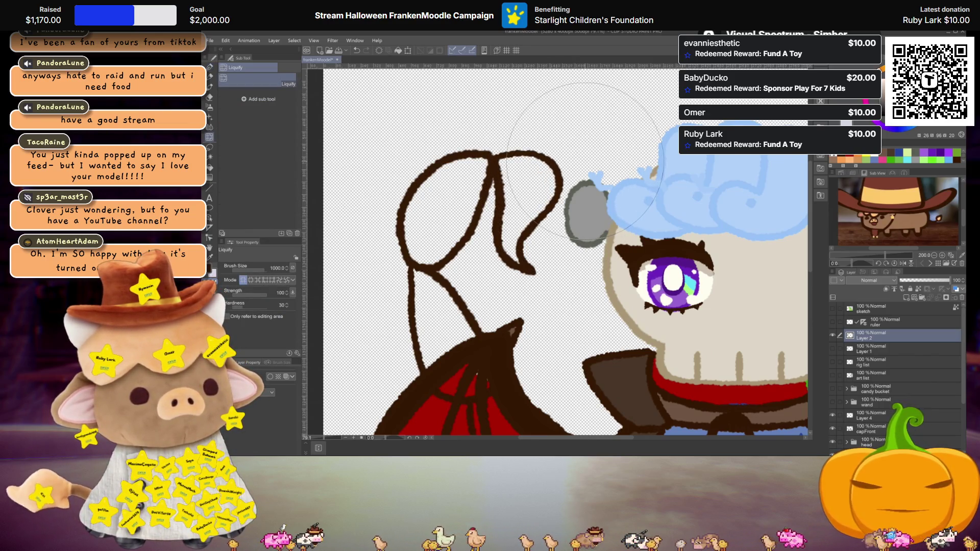
key(ctrl+z)
click(278, 267)
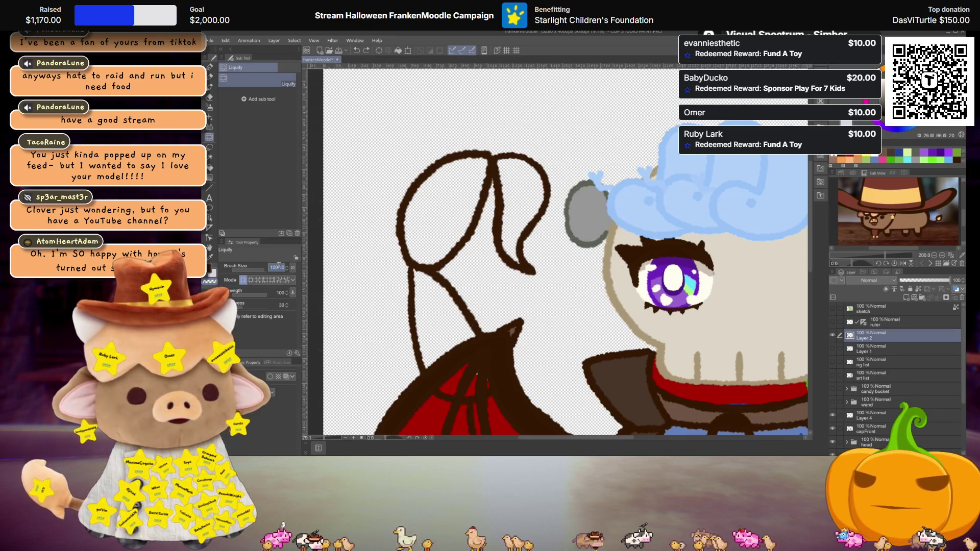
text(15)
text(0)
key(Return)
mouse_move(515, 240)
mouse_down()
mouse_move(541, 253)
mouse_move(503, 263)
mouse_move(541, 271)
mouse_up()
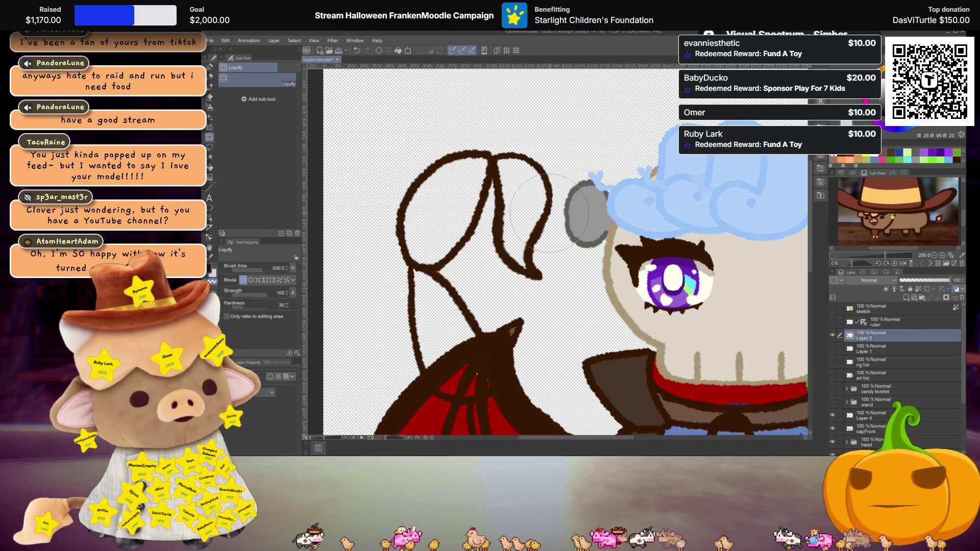
mouse_move(542, 155)
mouse_down()
mouse_move(556, 186)
mouse_move(550, 223)
mouse_move(510, 193)
mouse_move(553, 235)
mouse_up()
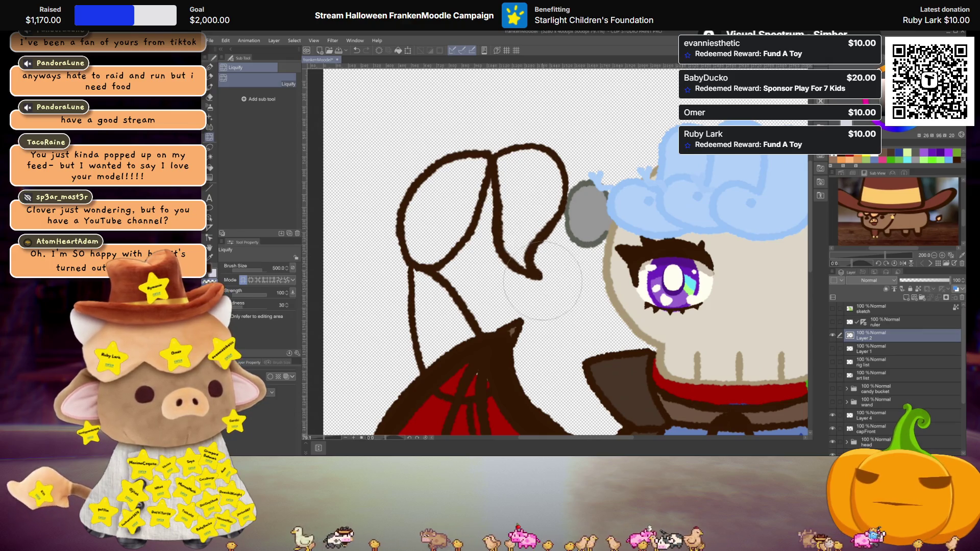
drag(542, 282, 565, 288)
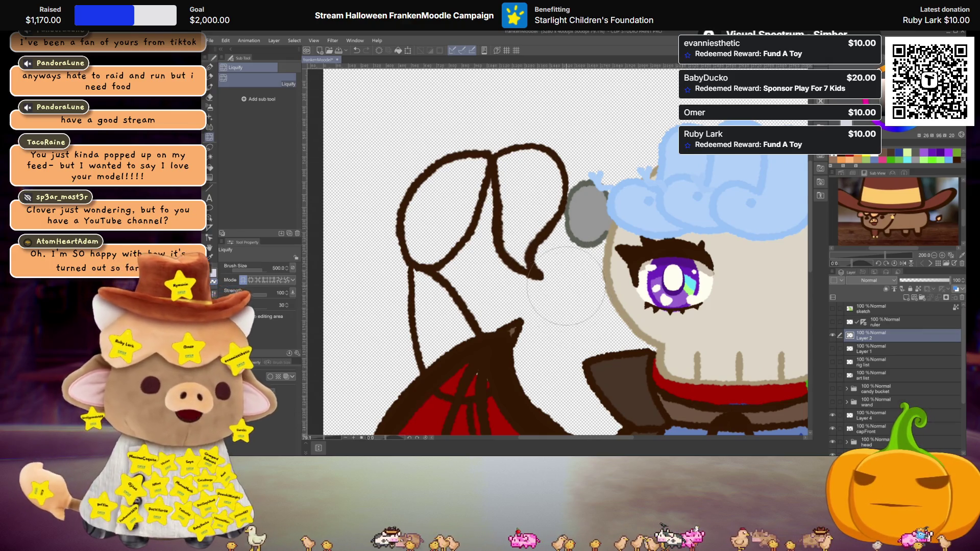
Delete the thin sketch Layer 1 beneath the tail
scroll(565, 289, down, 5)
scroll(561, 276, up, 2)
scroll(561, 271, up, 1)
scroll(558, 264, up, 1)
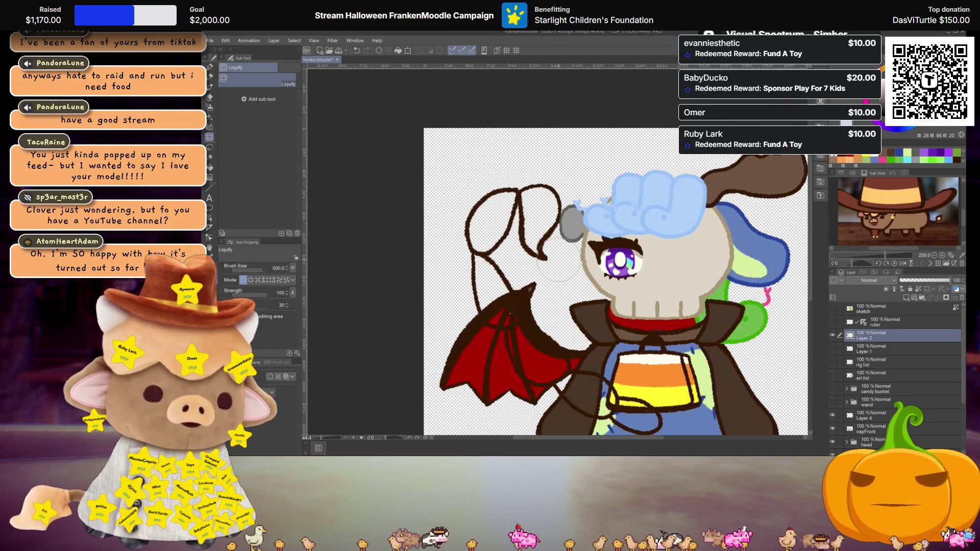
scroll(560, 259, up, 2)
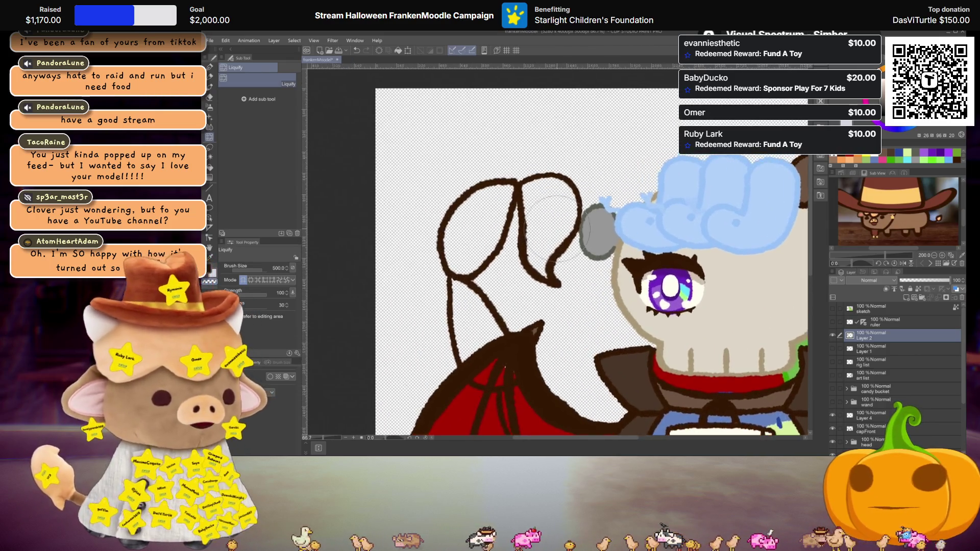
scroll(557, 228, down, 1)
scroll(553, 237, down, 1)
scroll(549, 247, down, 1)
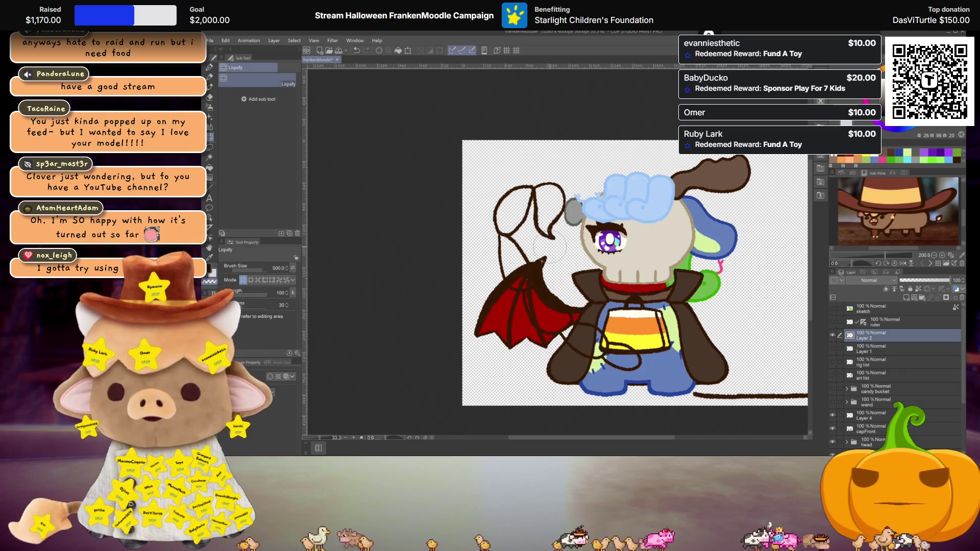
scroll(549, 249, up, 2)
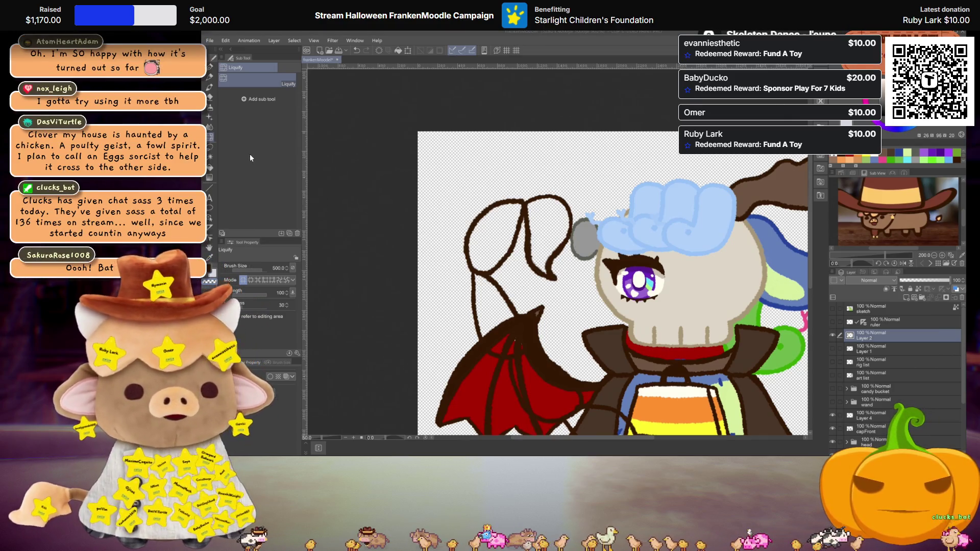
scroll(525, 255, down, 1)
scroll(525, 255, down, 1)
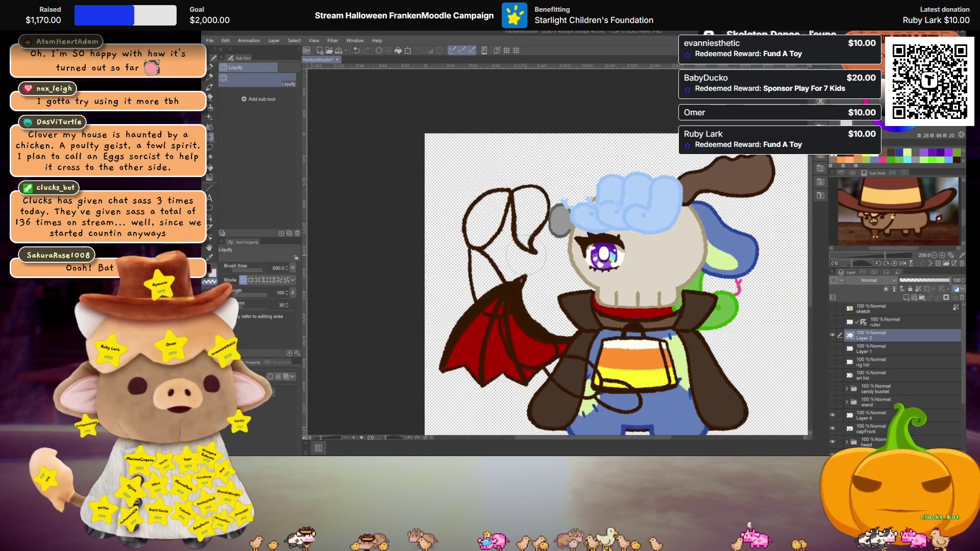
scroll(525, 256, up, 1)
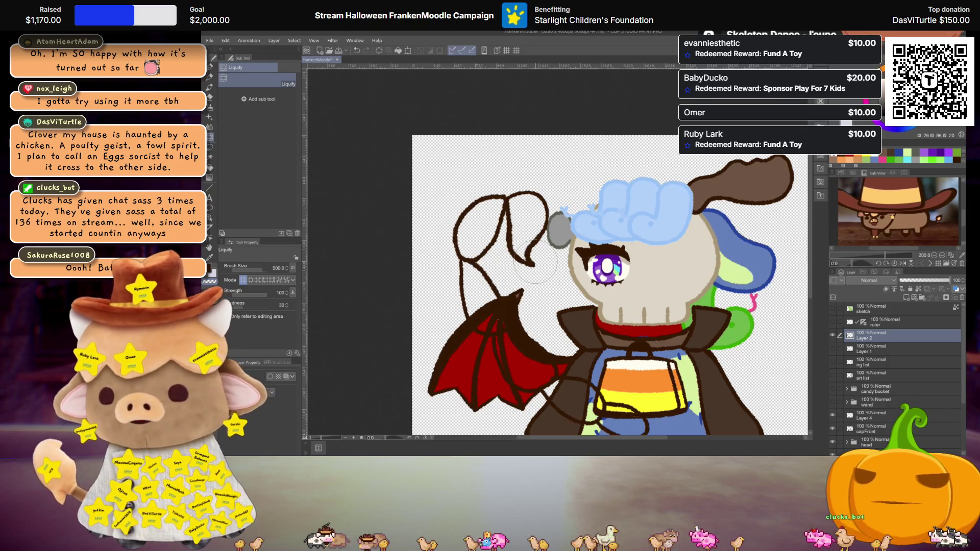
scroll(534, 262, down, 1)
scroll(534, 259, up, 1)
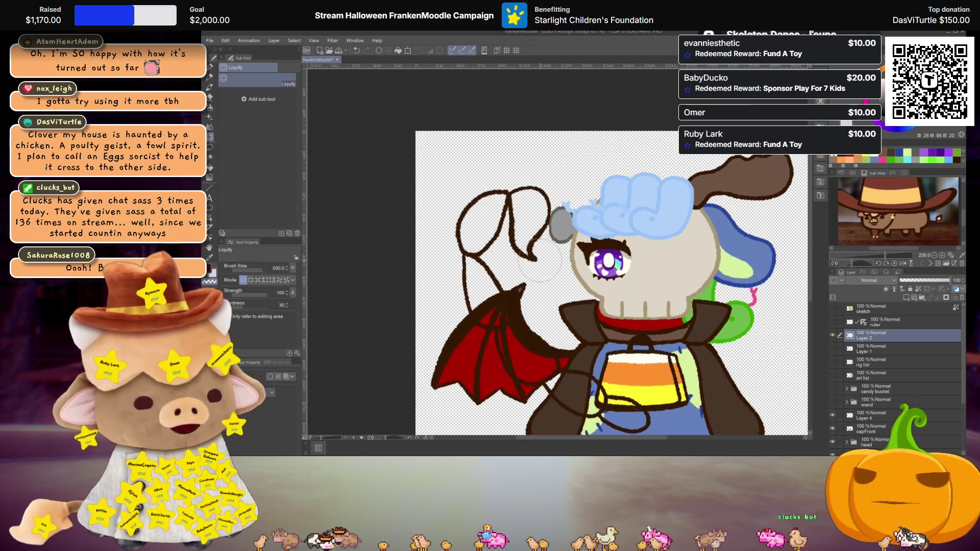
click(884, 351)
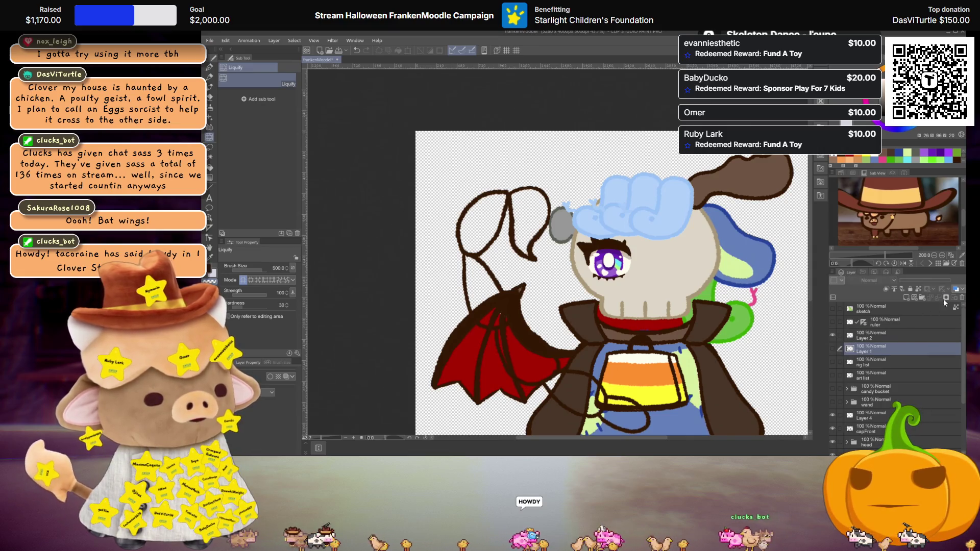
click(962, 299)
scroll(559, 252, up, 3)
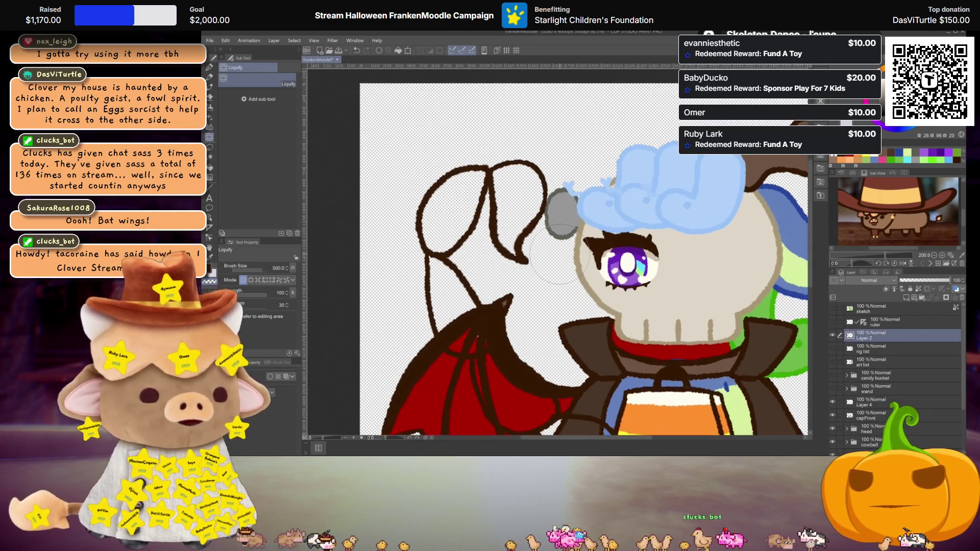
key(m)
drag(421, 228, 442, 274)
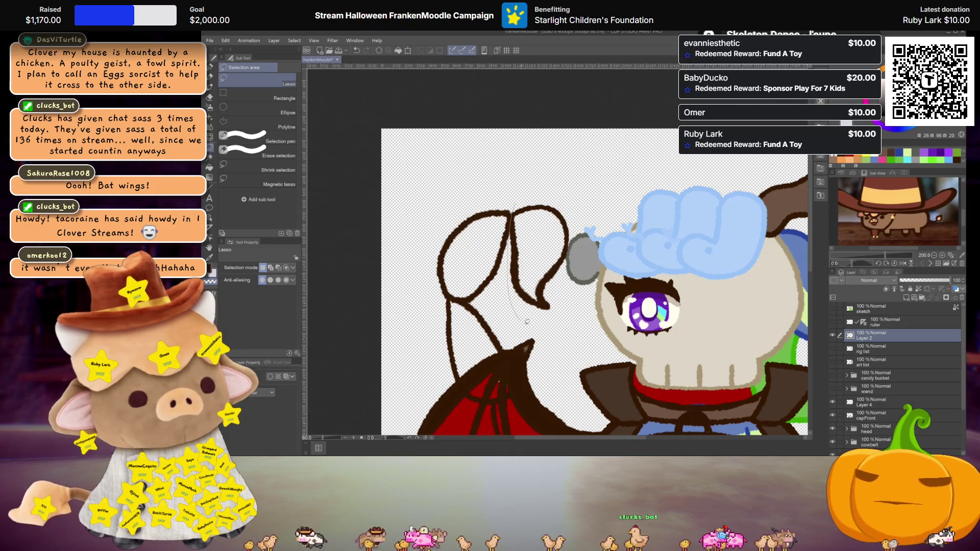
Lasso the tail's right loop, cut and paste it onto its own layer, and hide Layer 2
drag(524, 319, 522, 327)
key(Delete)
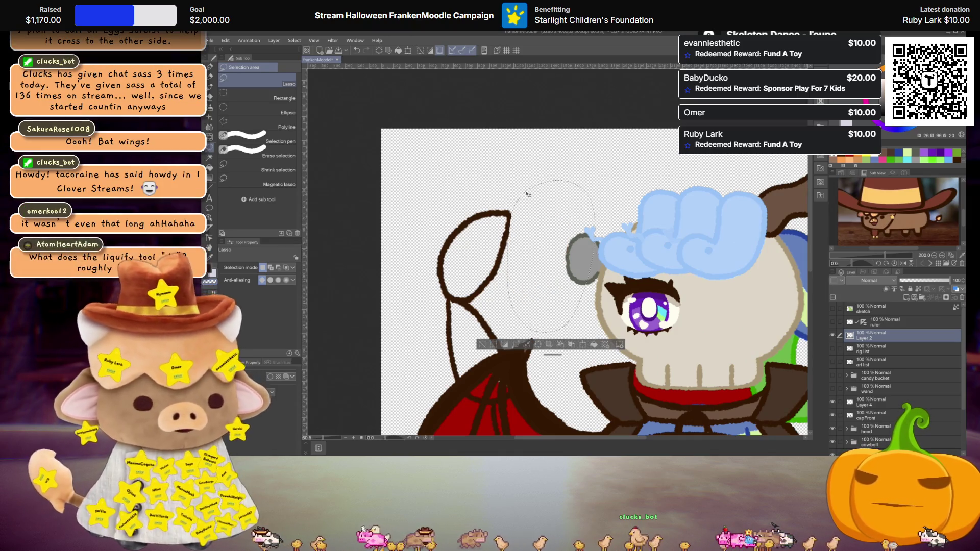
key(ctrl+v)
scroll(527, 194, up, 2)
scroll(527, 194, up, 2)
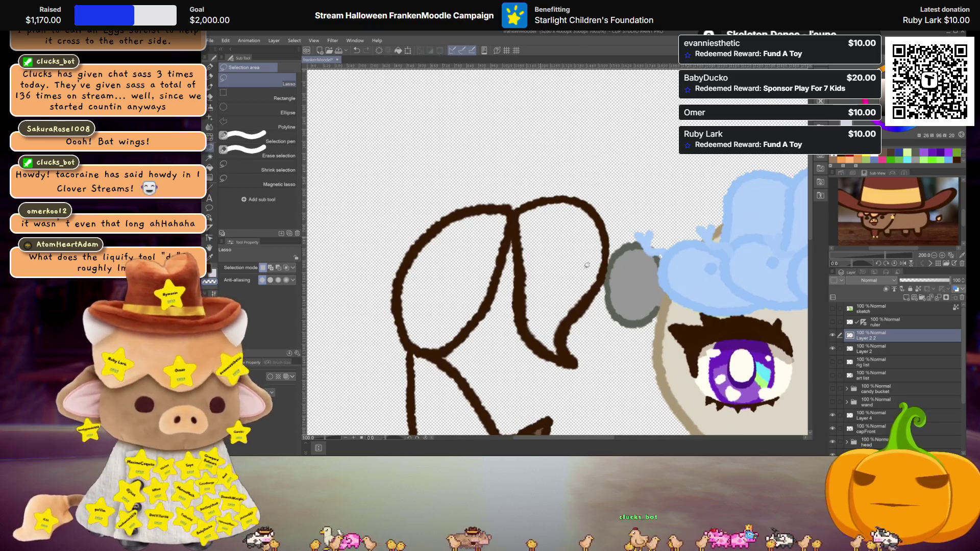
click(833, 348)
Thicken the loop's upper-left edge with the Textured pen, then restore both layers' visibility
scroll(530, 241, up, 2)
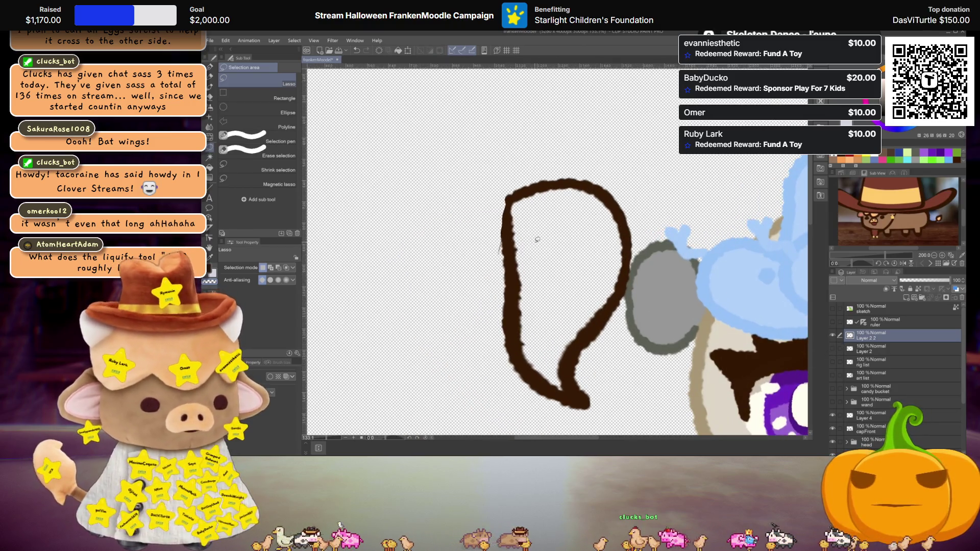
key(p)
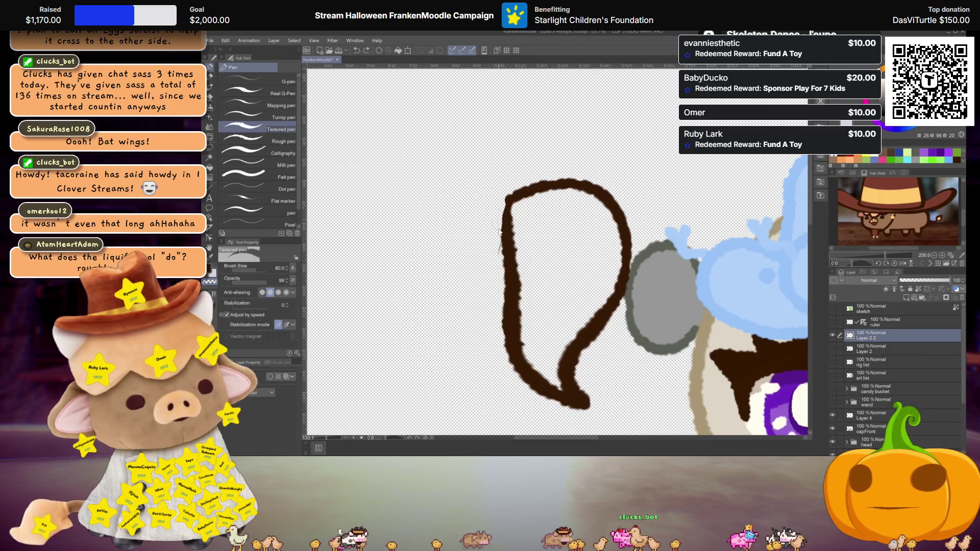
drag(502, 239, 501, 214)
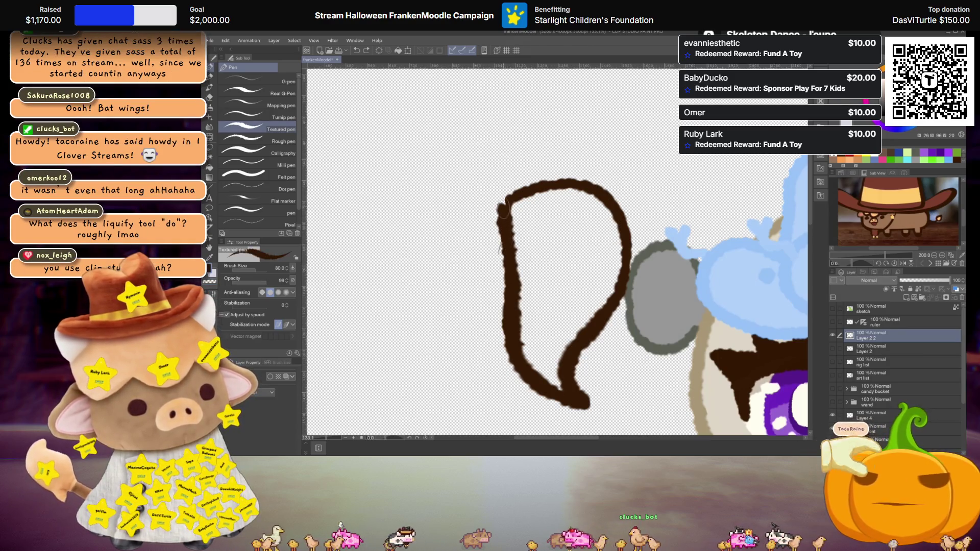
click(833, 348)
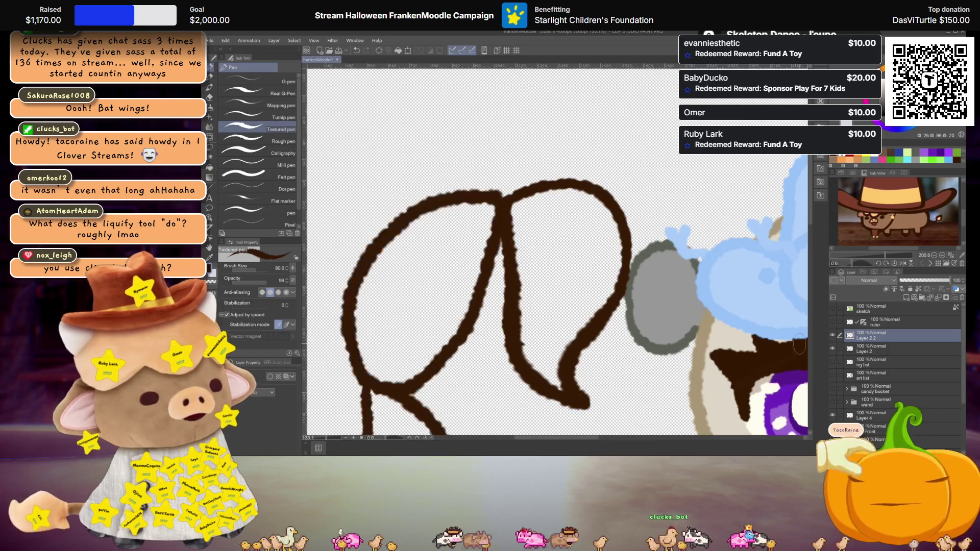
click(832, 336)
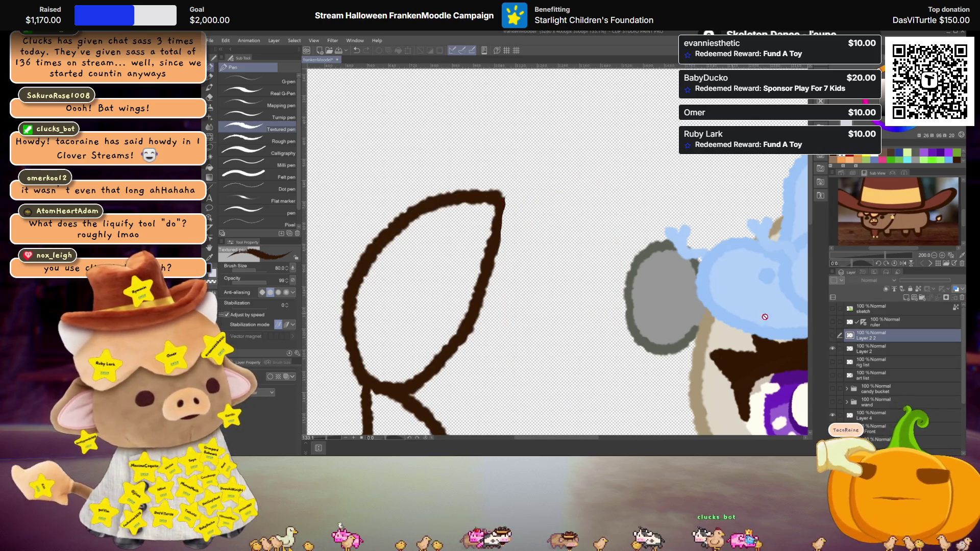
key(alt+bracketleft)
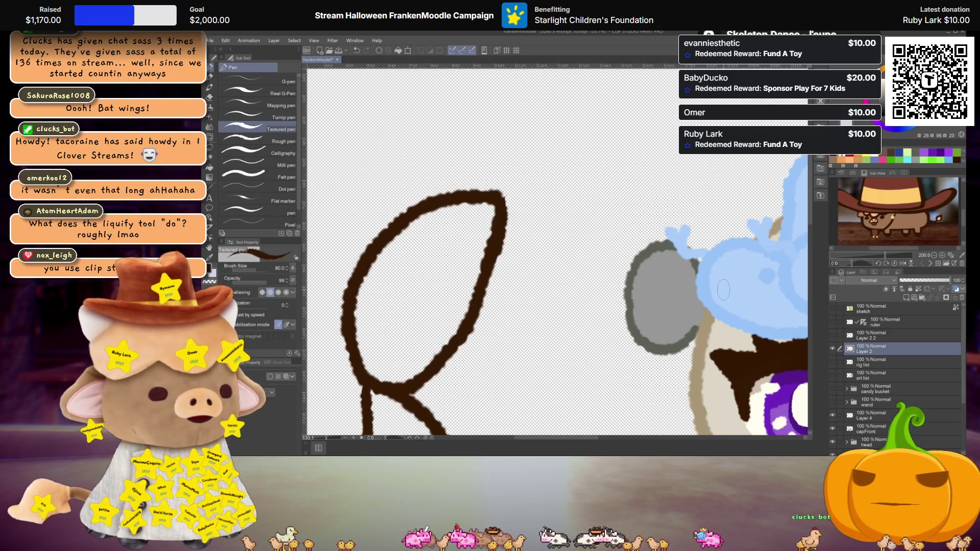
click(833, 335)
Rename Layer 2 2 to scorpTip and select the left loop's layer
double_click(866, 337)
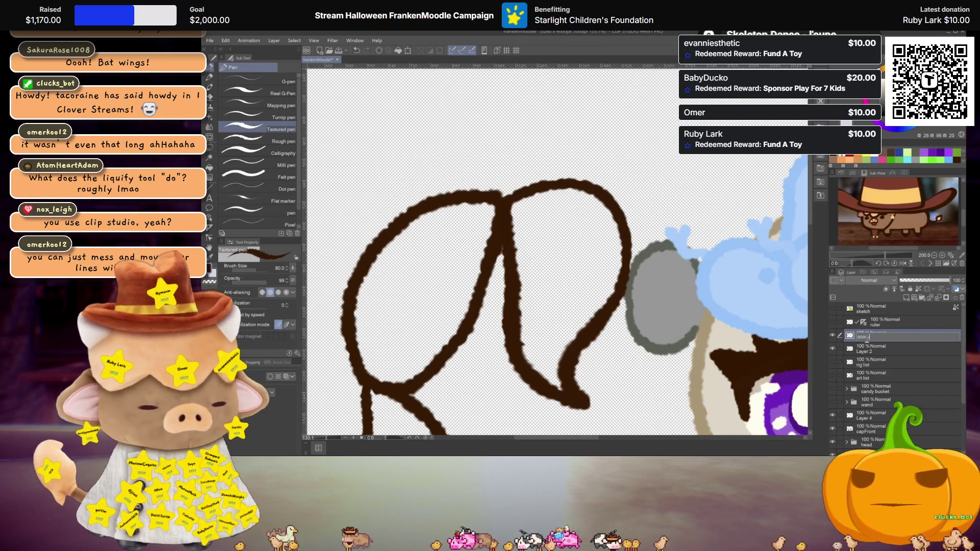
text(eTip)
key(Return)
click(879, 350)
text(scorpTail)
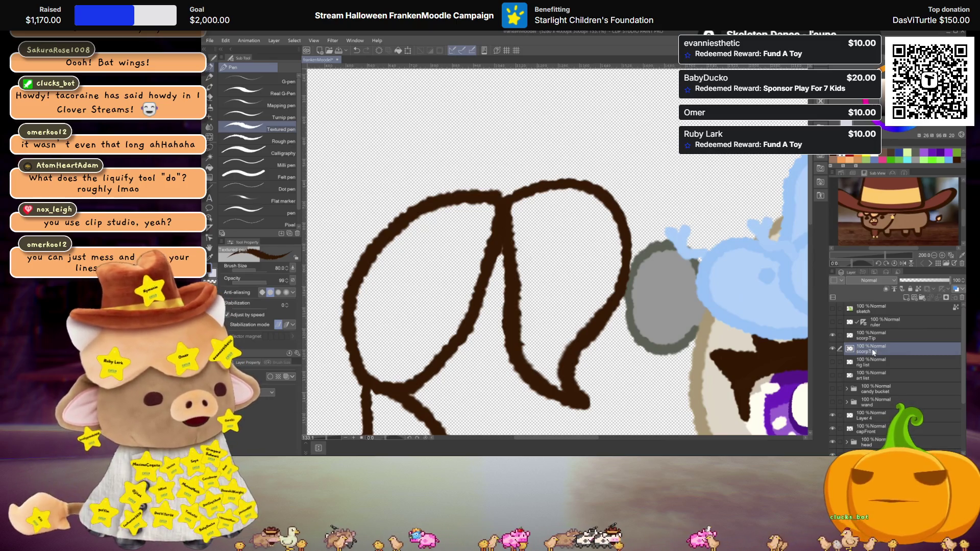
Zoom out to show the full wing and body, then duplicate the scorpTail layer
scroll(488, 217, down, 2)
scroll(487, 217, down, 2)
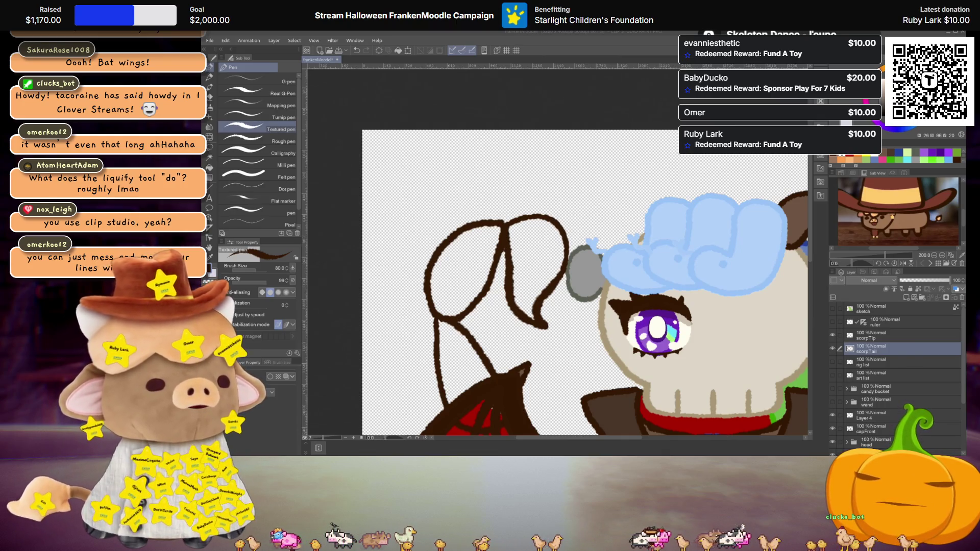
scroll(597, 237, down, 1)
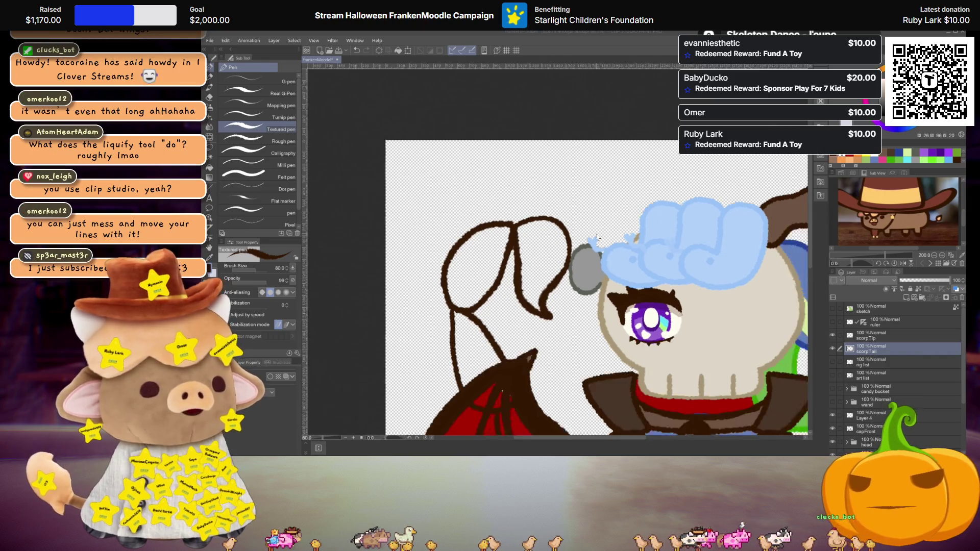
scroll(597, 236, down, 1)
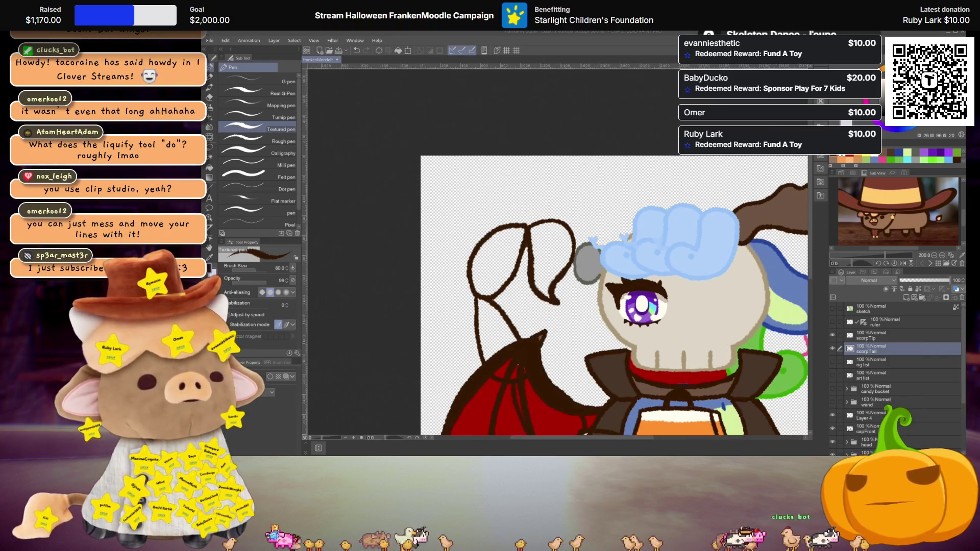
drag(631, 306, 540, 230)
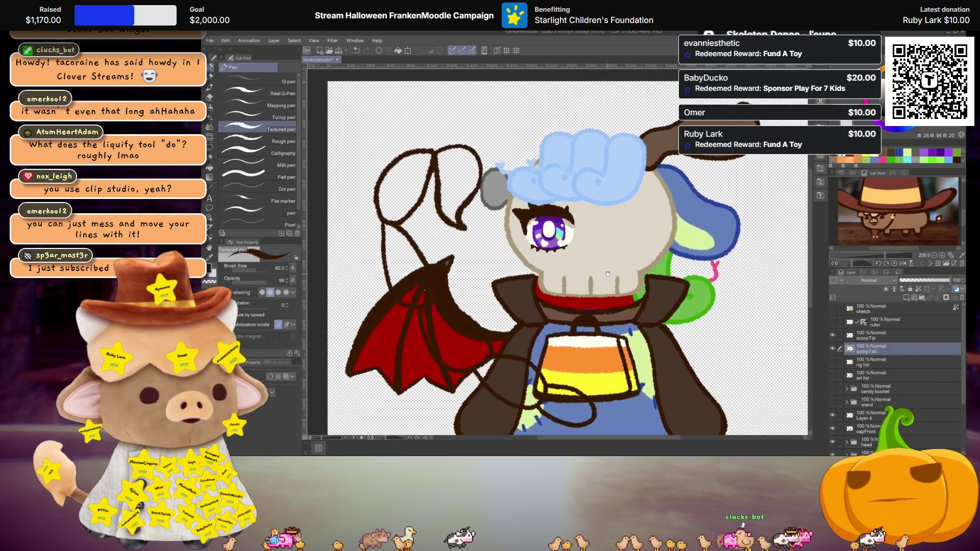
key(i)
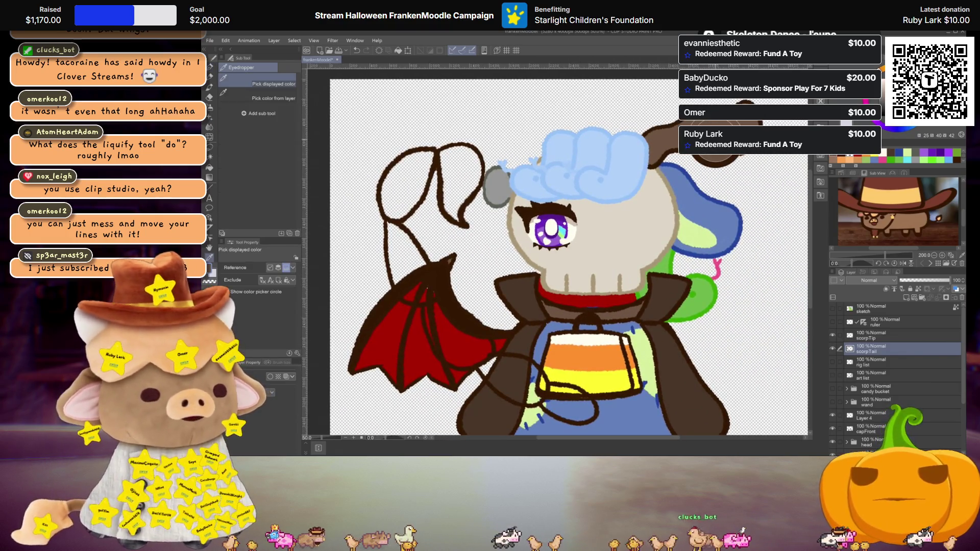
key(ctrl+v)
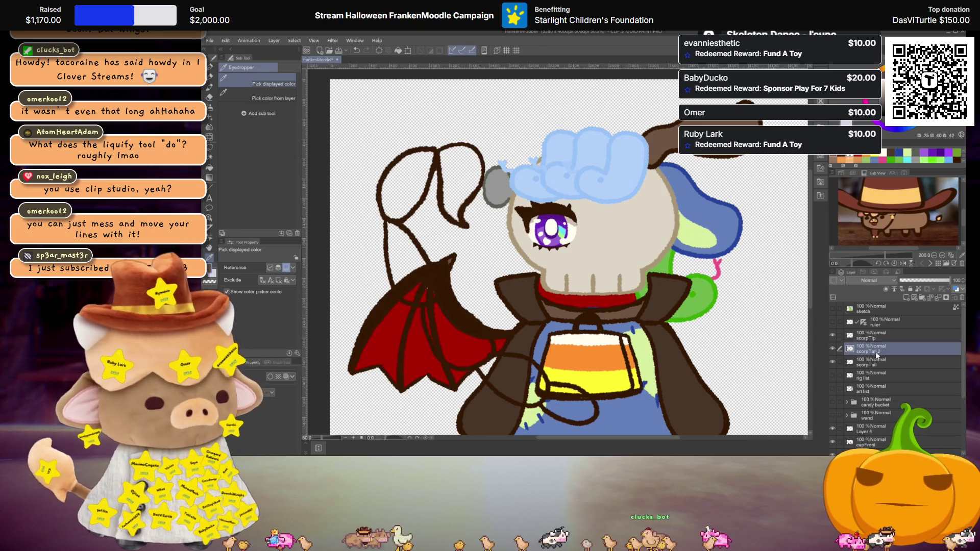
click(864, 364)
Fill the five scorpion tail segments with brown using the Fill tool
key(g)
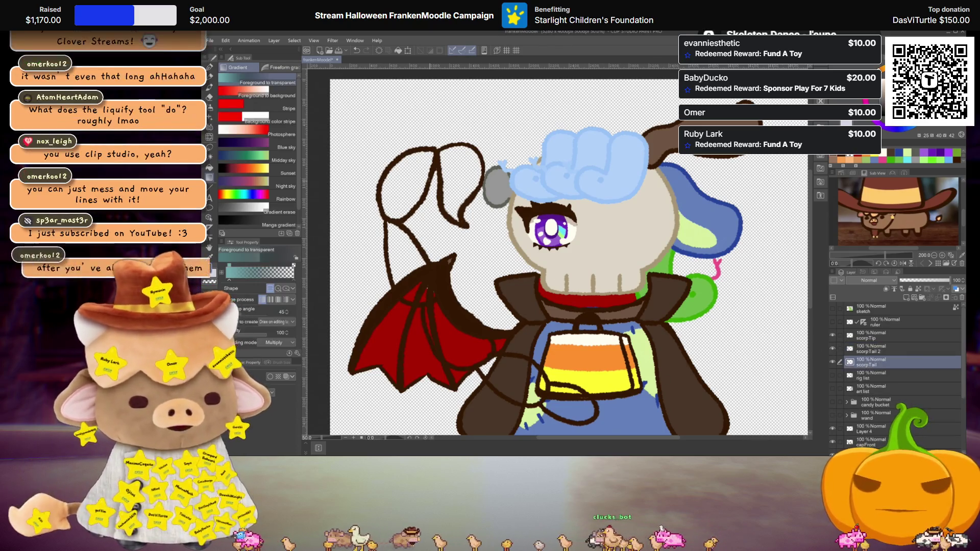
click(406, 189)
click(403, 258)
click(458, 334)
click(513, 379)
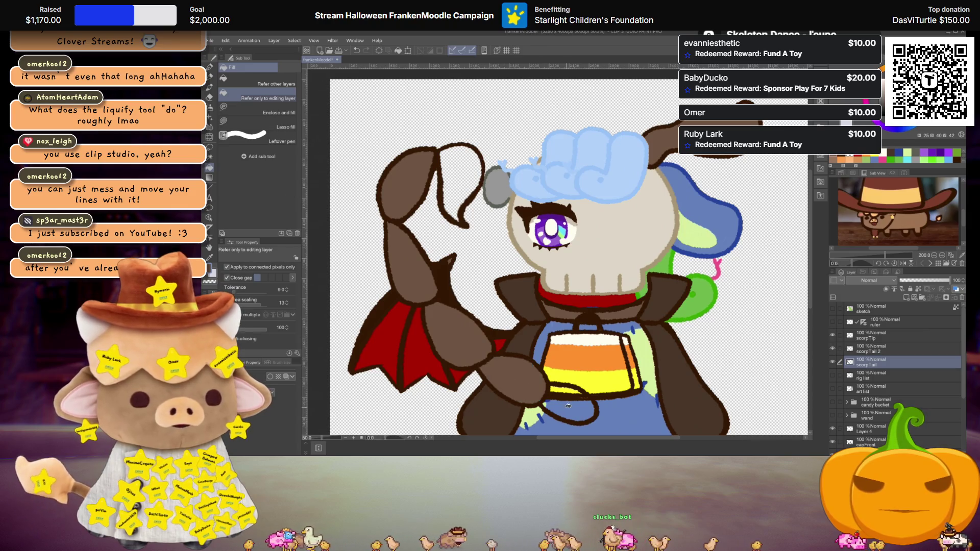
click(566, 403)
Select the scorpTip layer and cut its entire contents with Ctrl+X
scroll(567, 391, down, 2)
scroll(570, 307, up, 1)
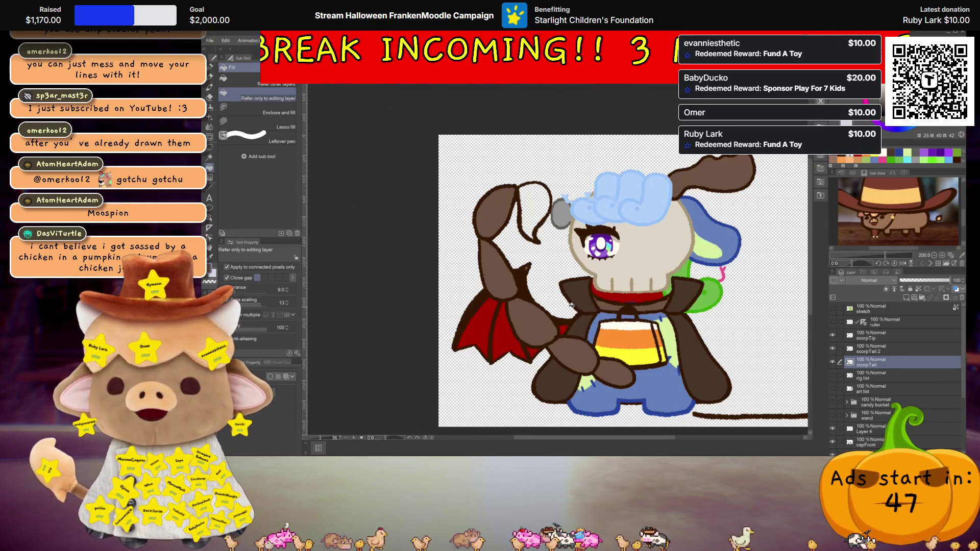
scroll(602, 263, up, 3)
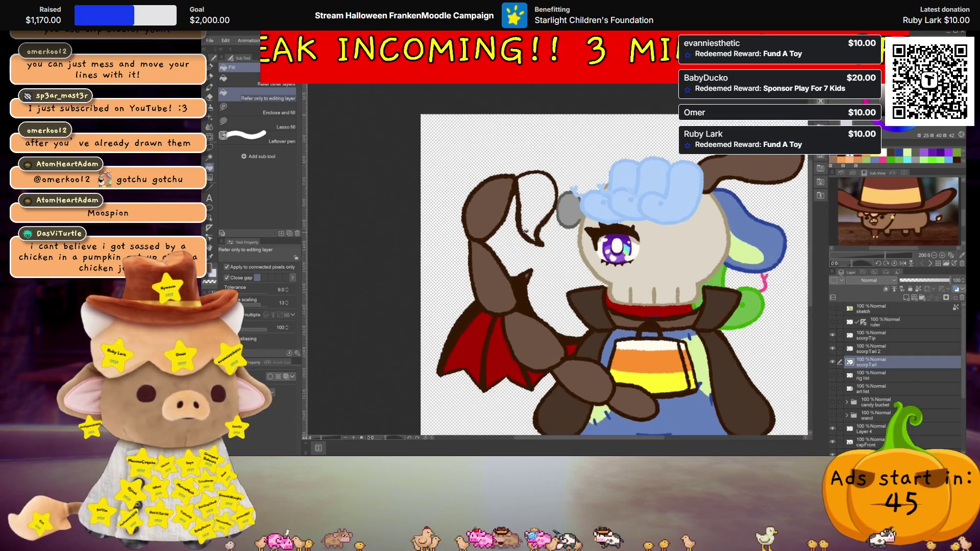
click(880, 341)
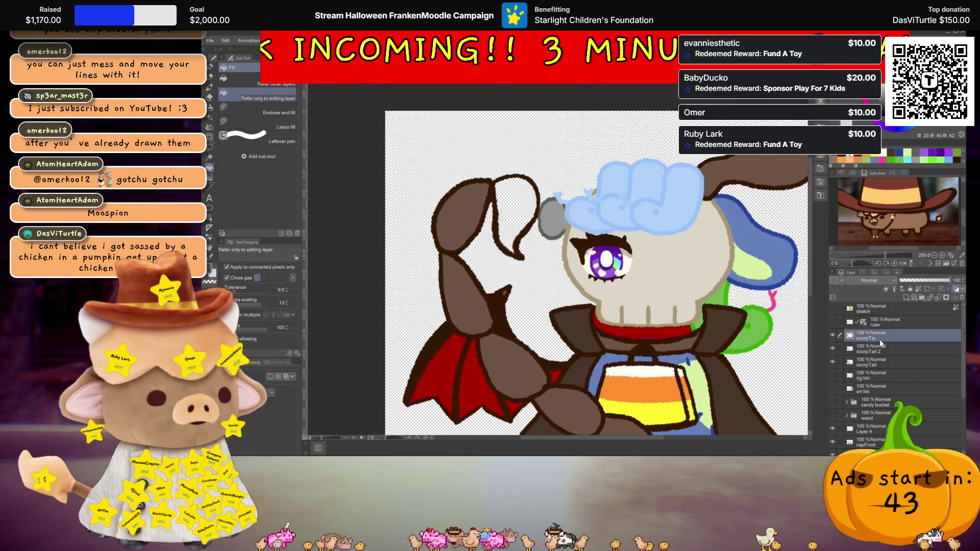
key(ctrl+x)
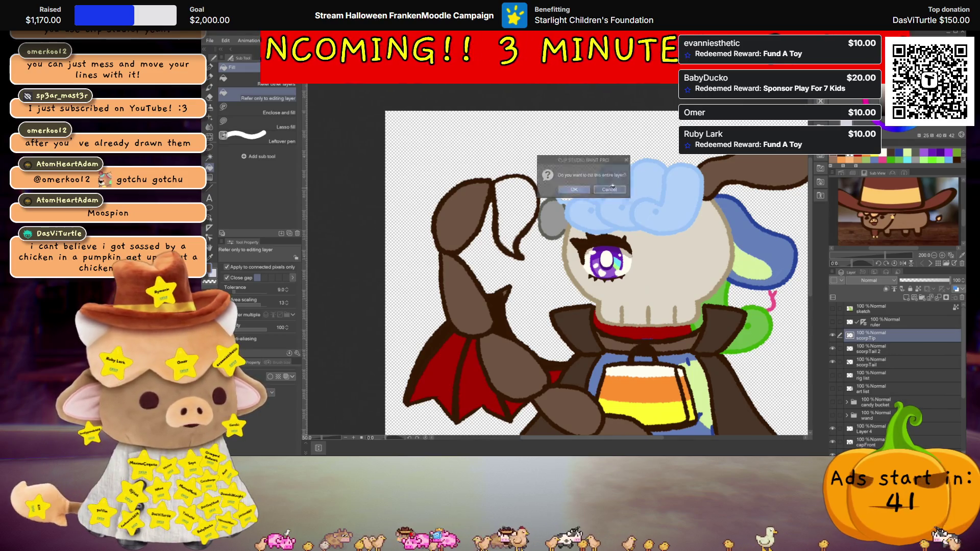
Dismiss the clear-layer prompt, duplicate scorpTip, and fill the outlined tail tip brown
click(609, 189)
key(ctrl+v)
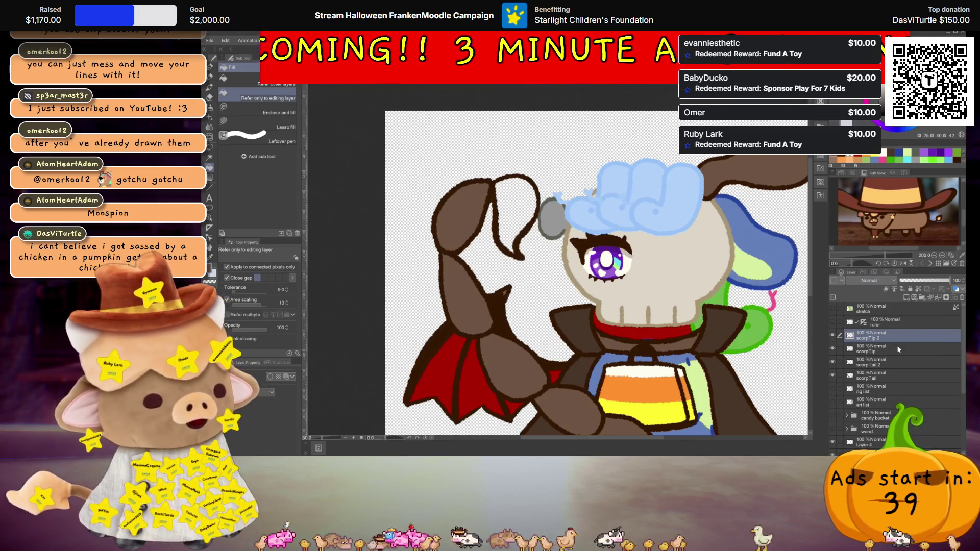
click(898, 349)
click(513, 202)
Refill the scorpion tail tip with yellow
scroll(529, 200, down, 2)
scroll(529, 200, up, 1)
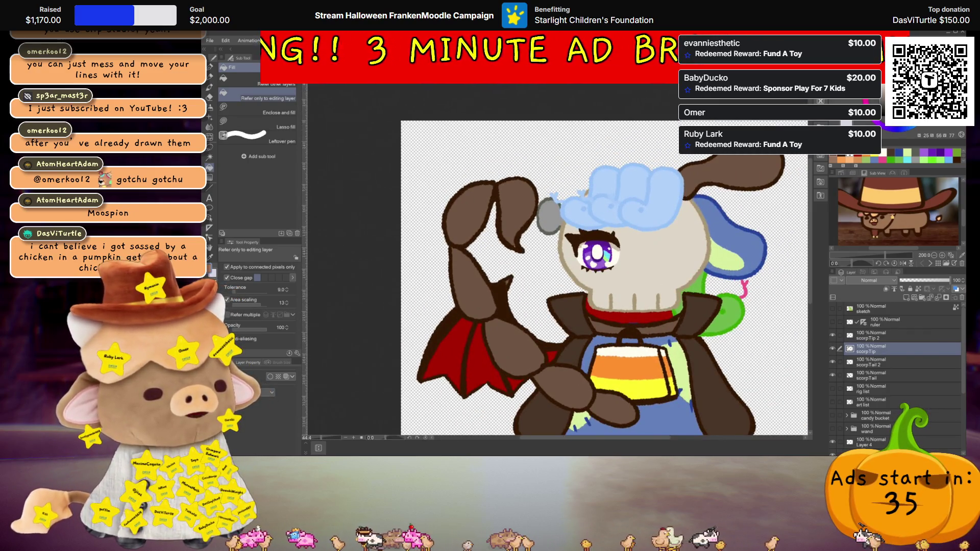
scroll(562, 192, down, 2)
scroll(562, 192, up, 1)
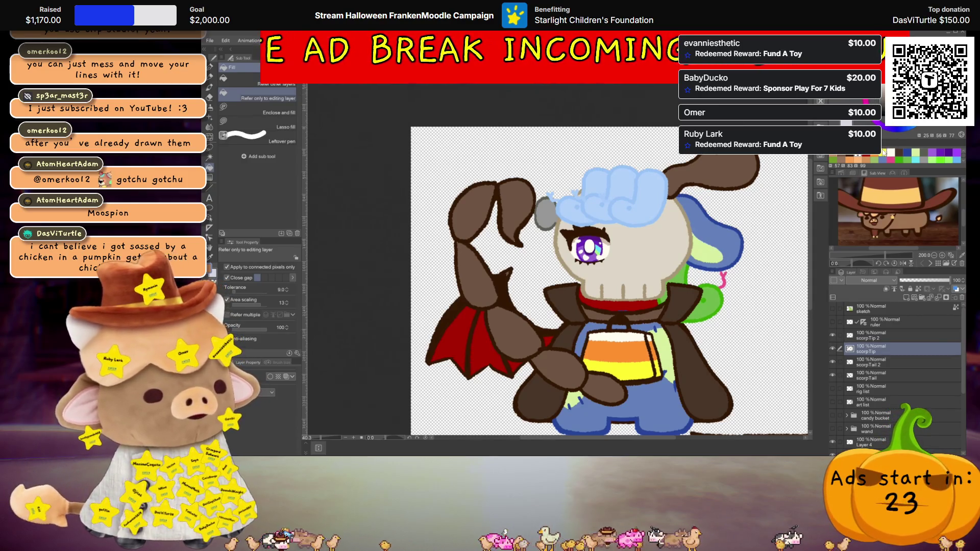
click(516, 207)
Swap to the transparent colour and back to make dark brown the main colour
scroll(517, 207, down, 1)
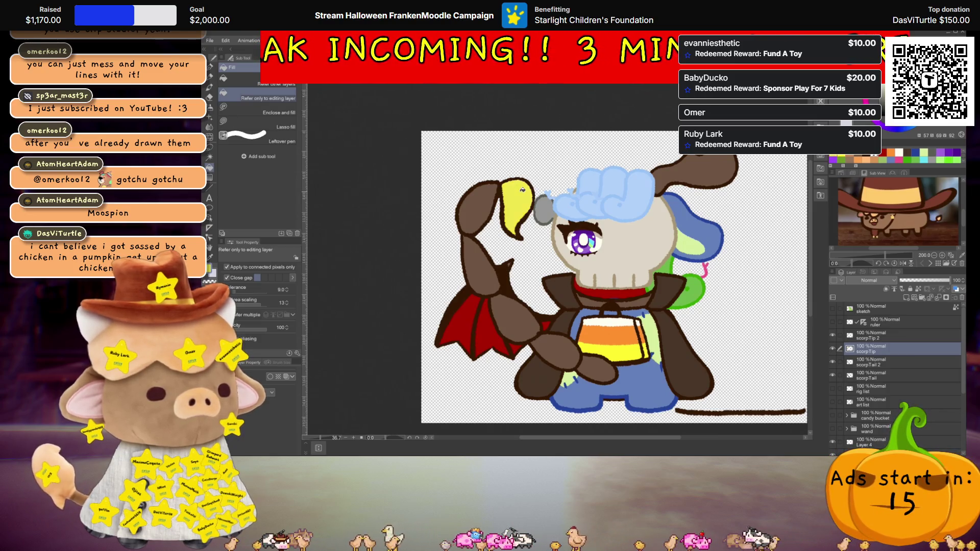
scroll(524, 195, down, 2)
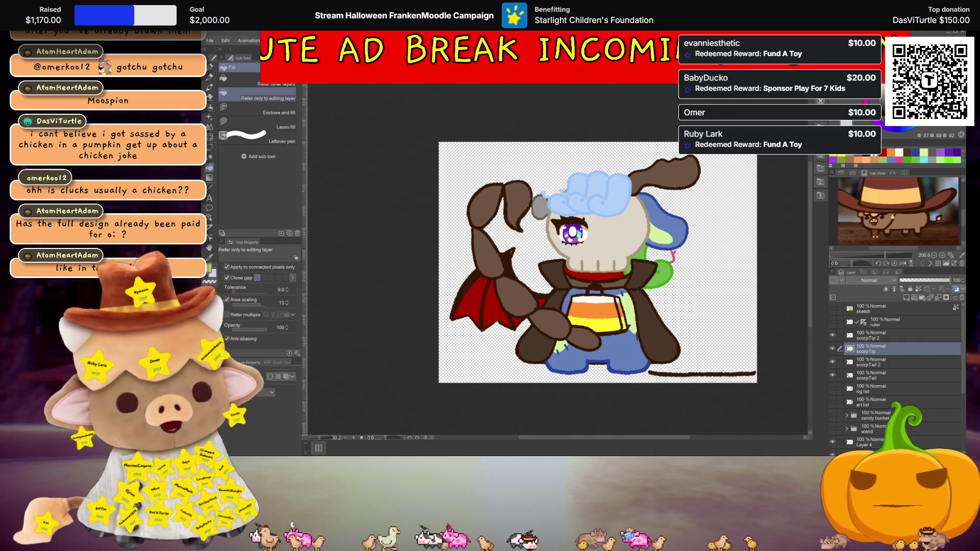
scroll(672, 225, up, 1)
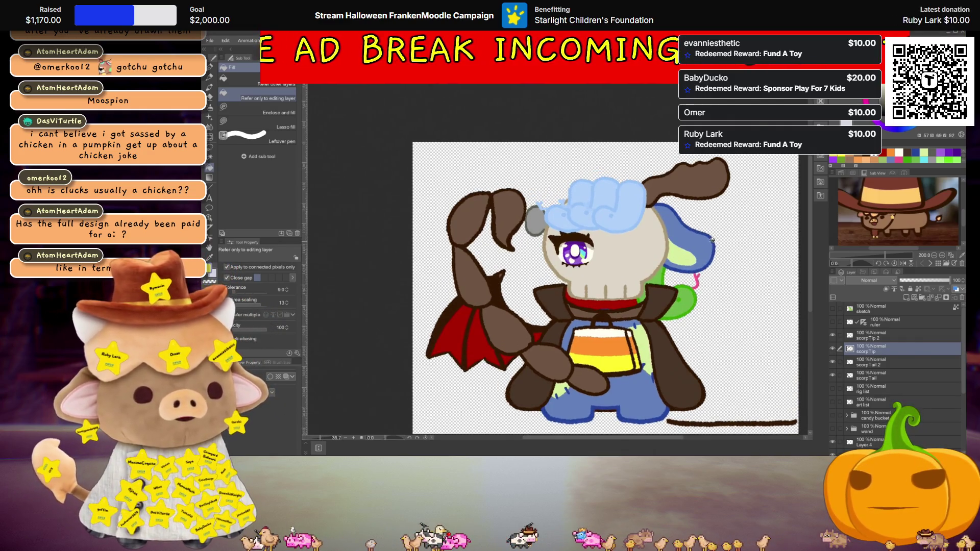
scroll(673, 225, up, 1)
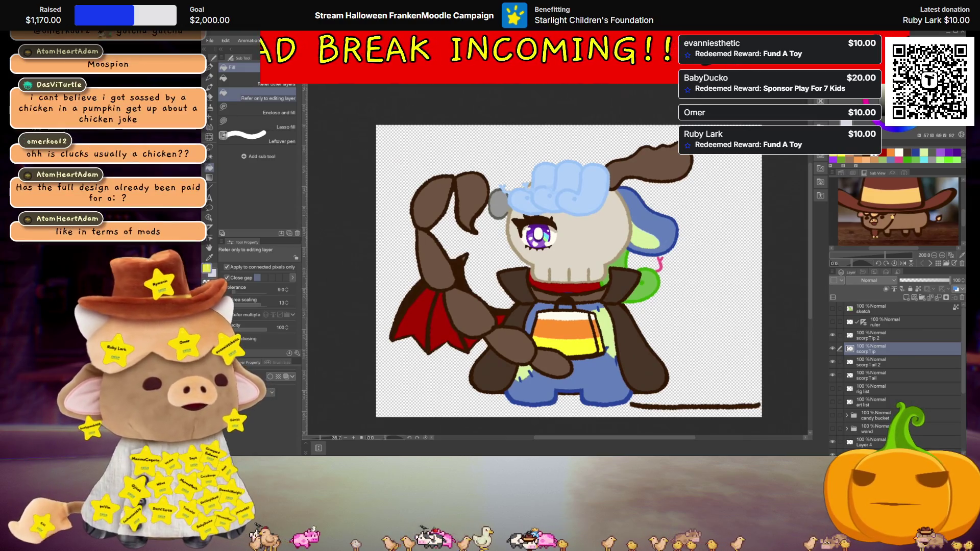
key(c)
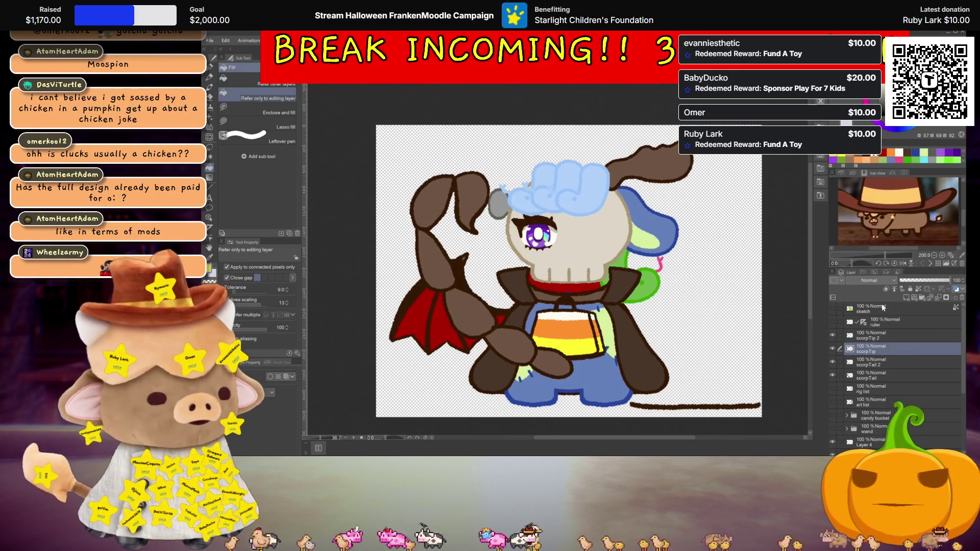
key(x)
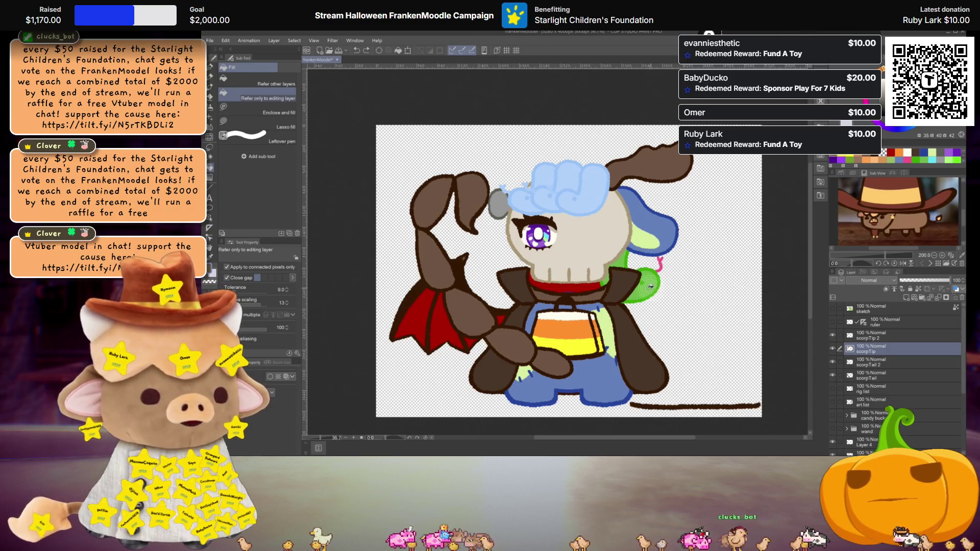
Group the four scorpion layers into Folder 1 and move it below dragonWing
mouse_move(874, 350)
mouse_down()
mouse_move(878, 374)
mouse_move(873, 354)
mouse_up()
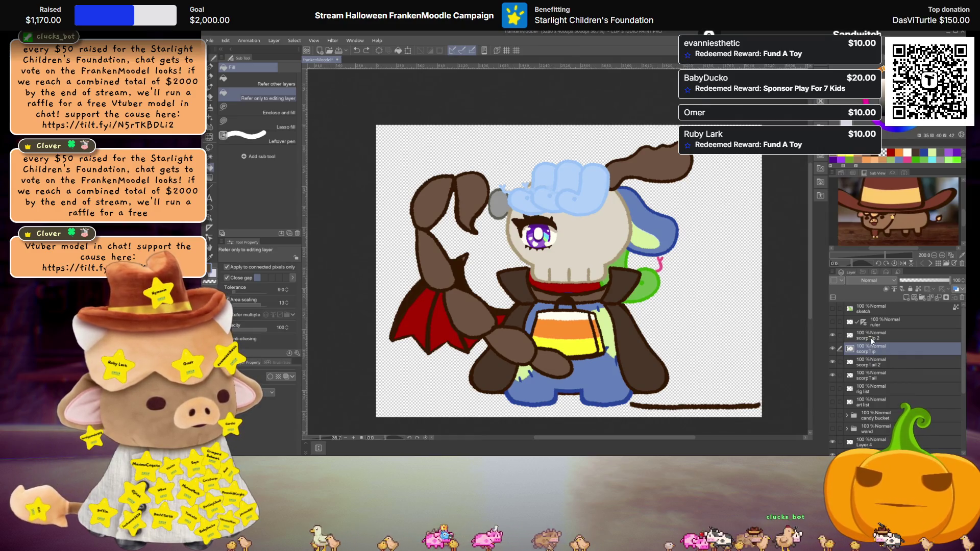
click(870, 338)
shift+click(877, 376)
key(ctrl+g)
drag(869, 337, 876, 439)
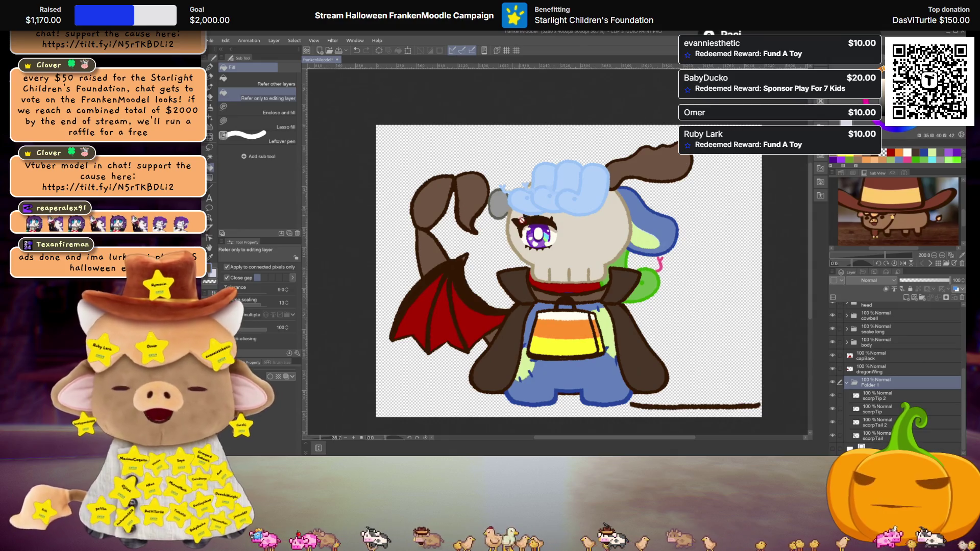
Lasso the stray dark brown stroke along the canvas bottom and remove it
scroll(657, 330, down, 1)
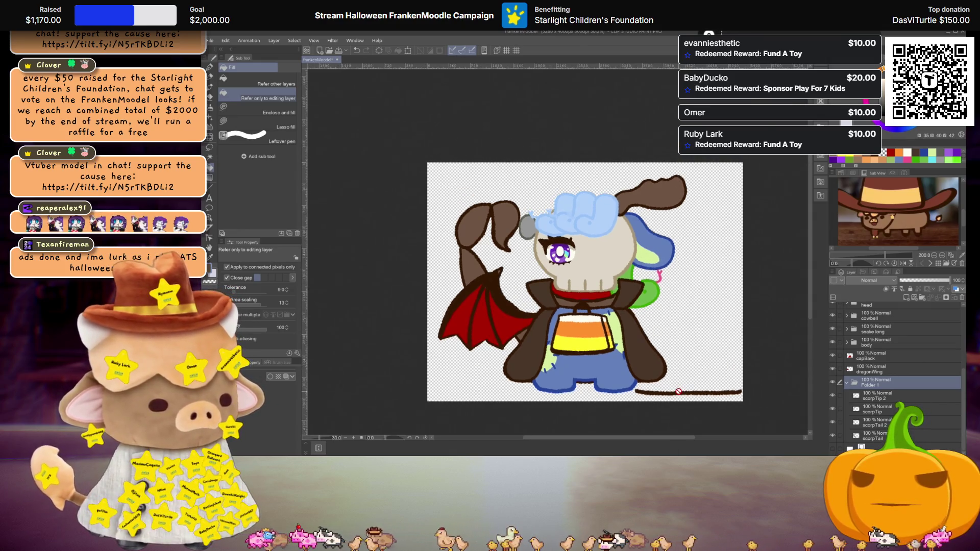
scroll(678, 392, up, 1)
scroll(684, 380, up, 1)
scroll(689, 368, up, 1)
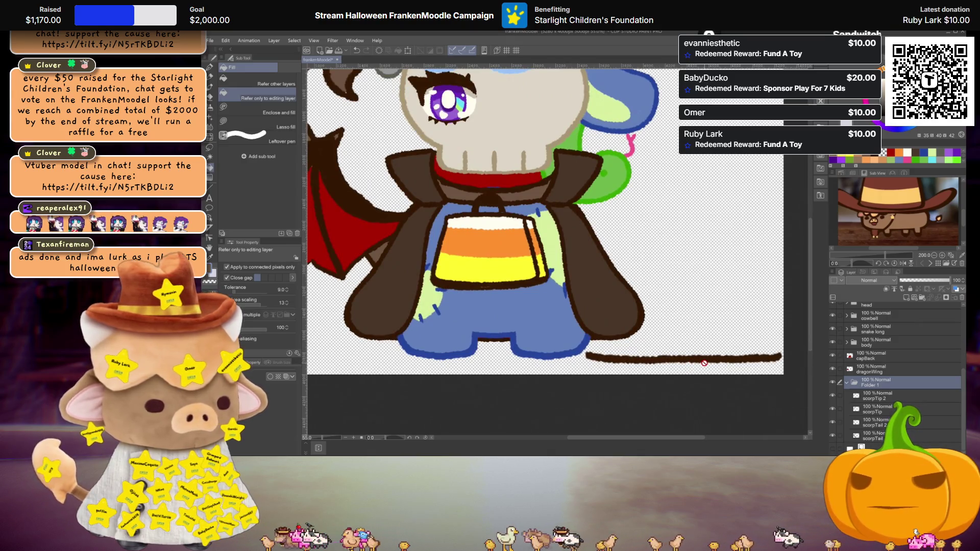
ctrl+click(707, 363)
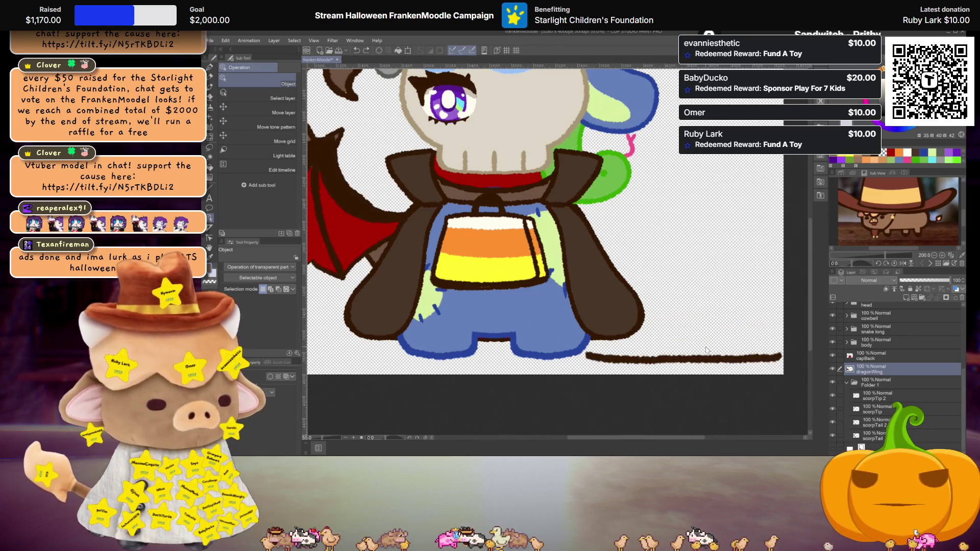
key(m)
drag(785, 377, 646, 385)
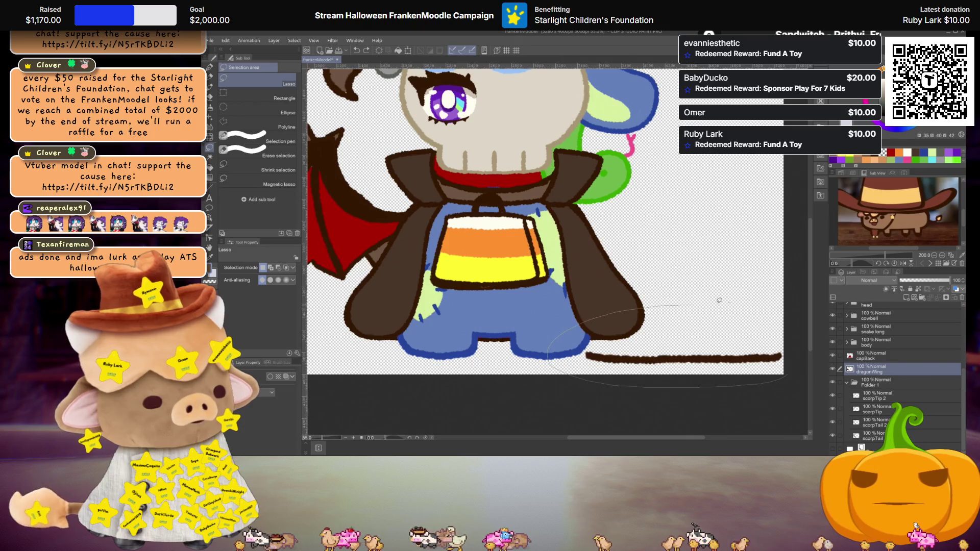
drag(788, 347, 795, 344)
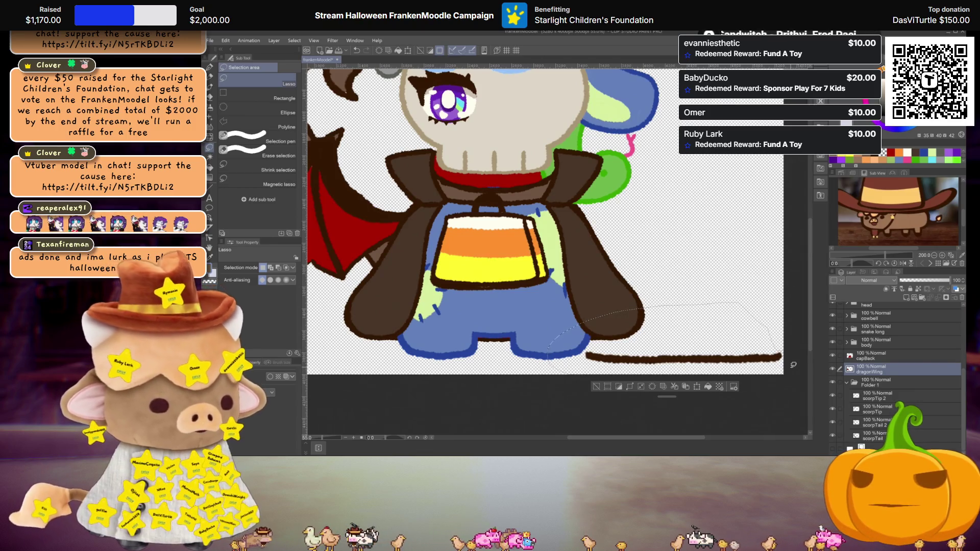
key(ctrl+z)
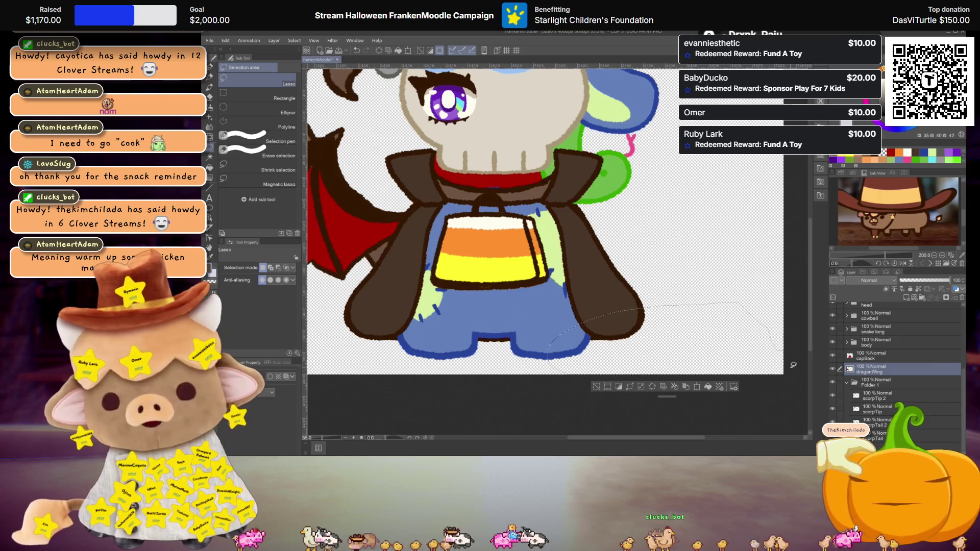
Select the Folder 1 tail group and trial placing it beside the head, then cancel
drag(533, 220, 567, 258)
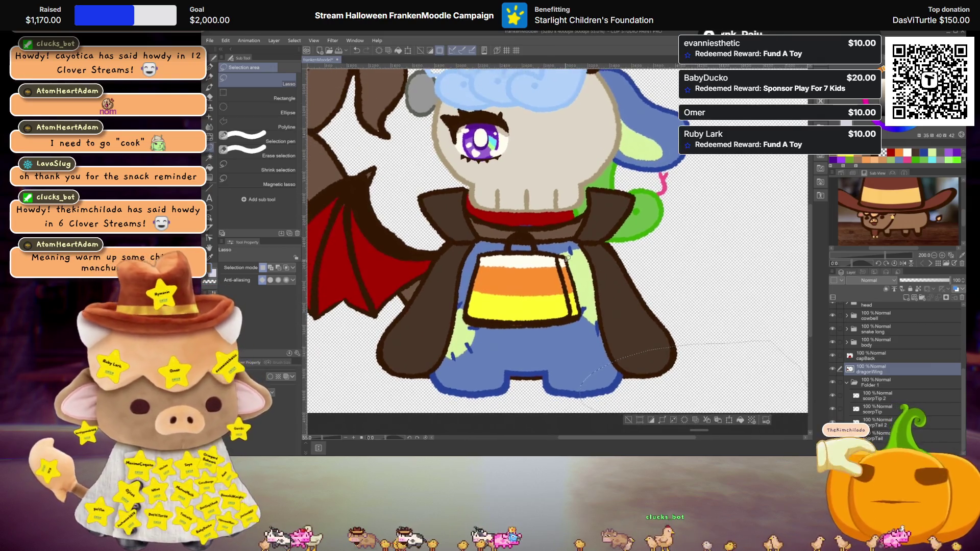
scroll(567, 257, down, 3)
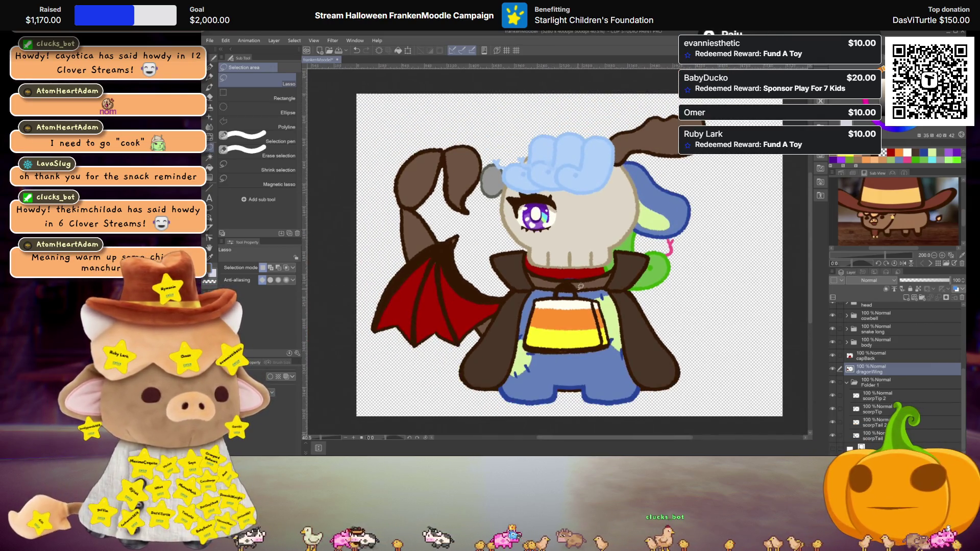
drag(581, 287, 573, 284)
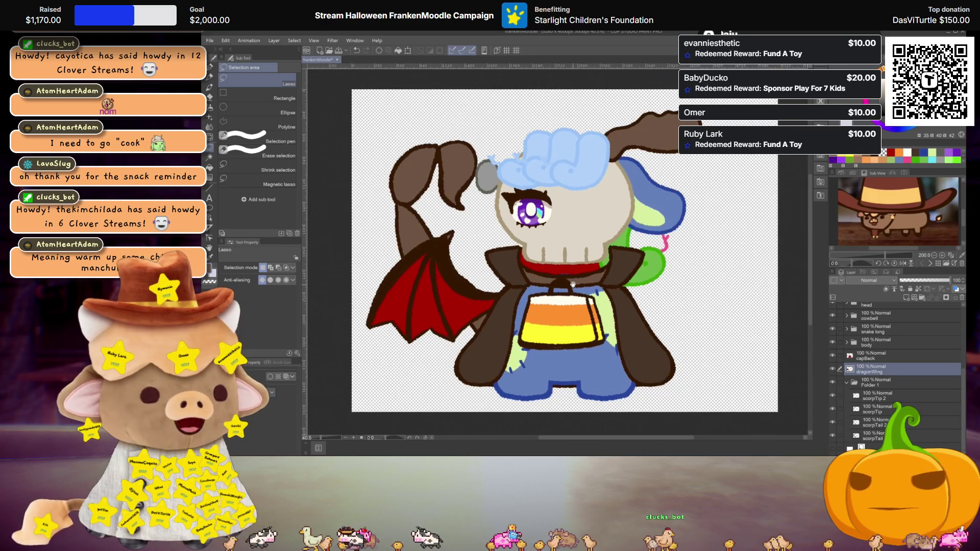
click(885, 386)
key(ctrl+t)
drag(498, 256, 684, 265)
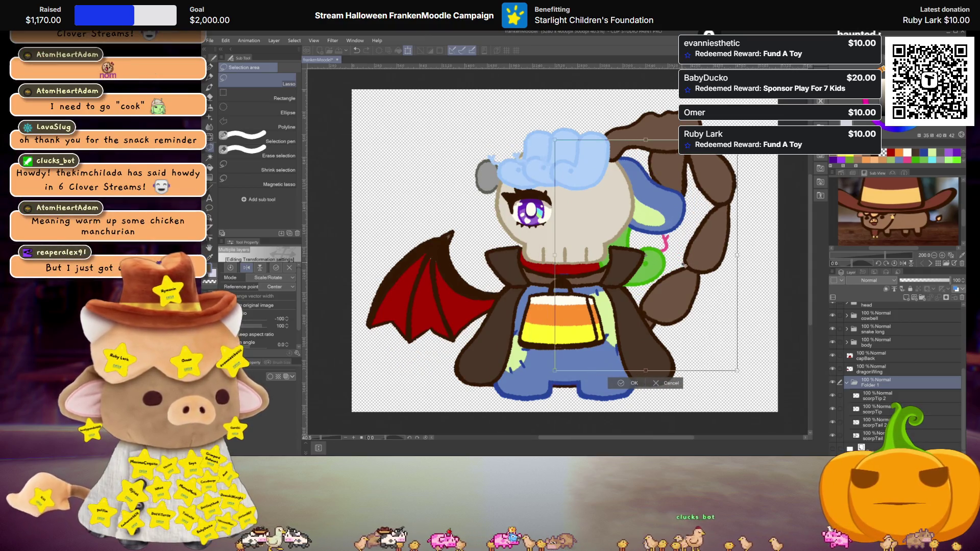
key(ctrl+z)
key(ctrl+z)
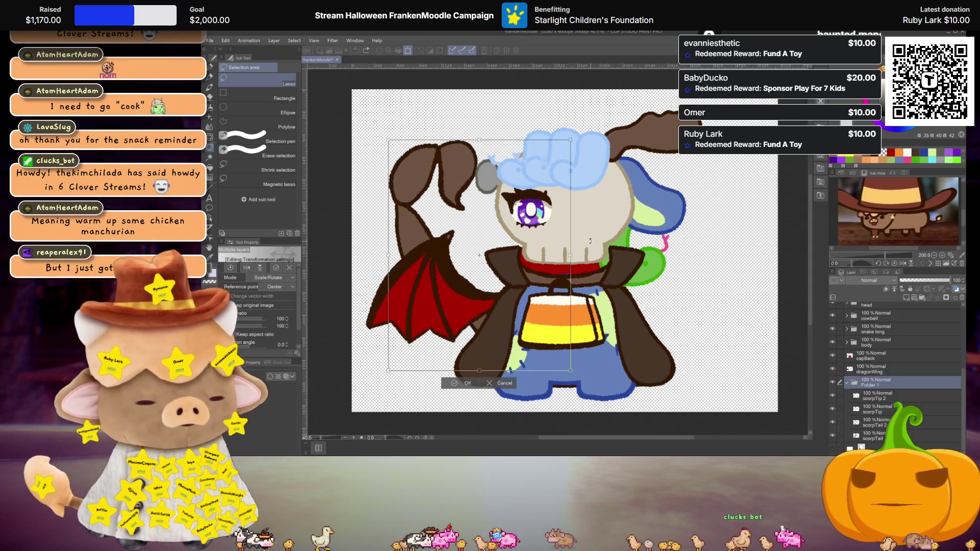
key(Escape)
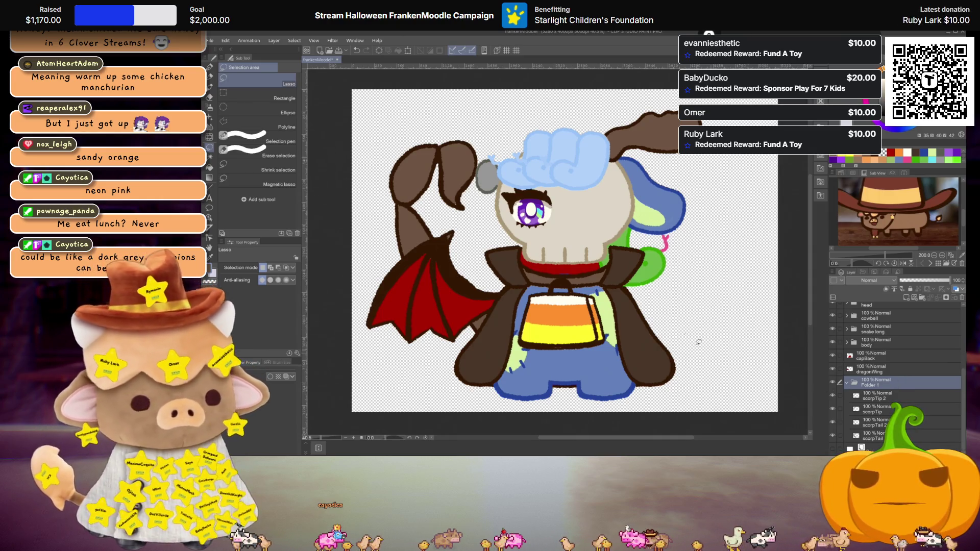
Free-transform the tail, trying a shorter tilted shape before reverting to the original
key(ctrl+t)
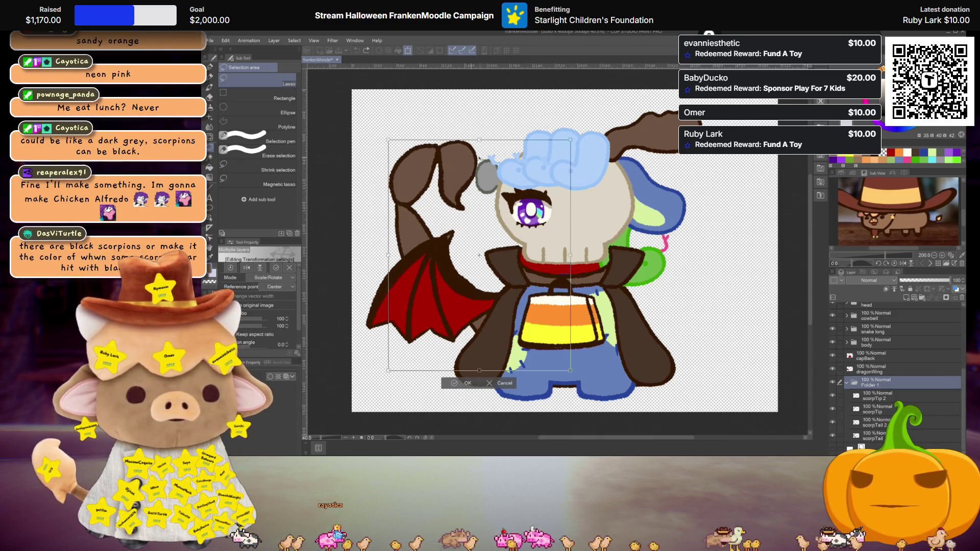
mouse_move(468, 139)
mouse_down()
mouse_move(468, 204)
mouse_move(449, 203)
mouse_move(379, 306)
mouse_up()
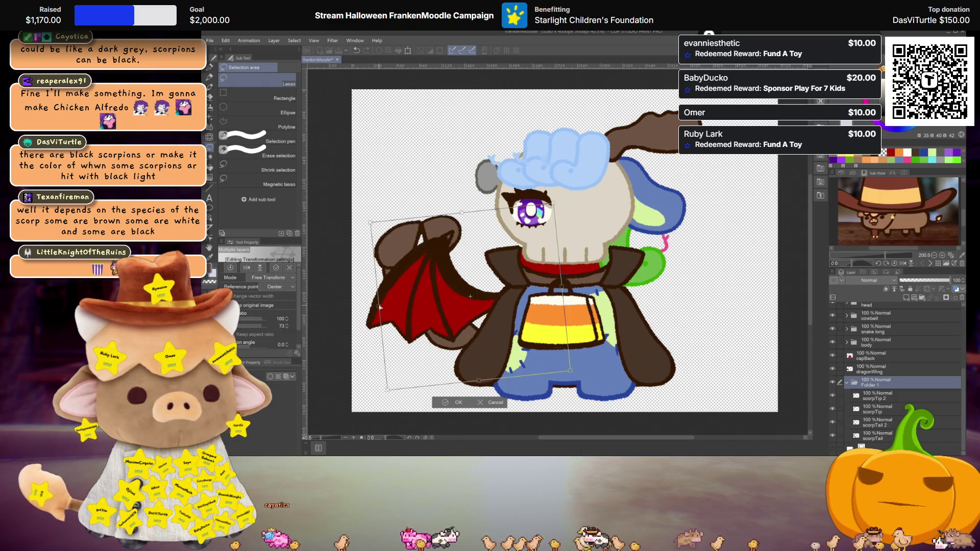
mouse_move(379, 306)
mouse_down()
mouse_move(438, 208)
mouse_move(504, 218)
mouse_up()
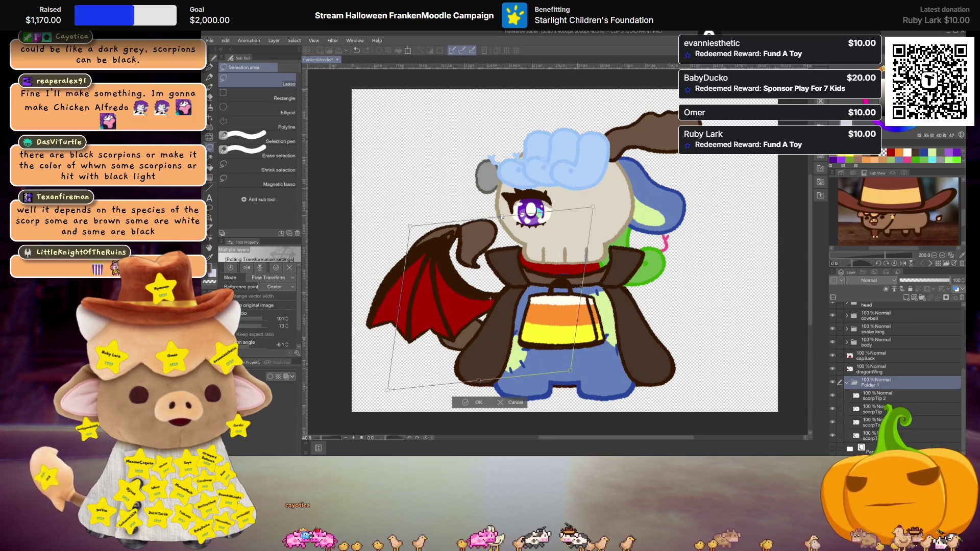
key(ctrl+z)
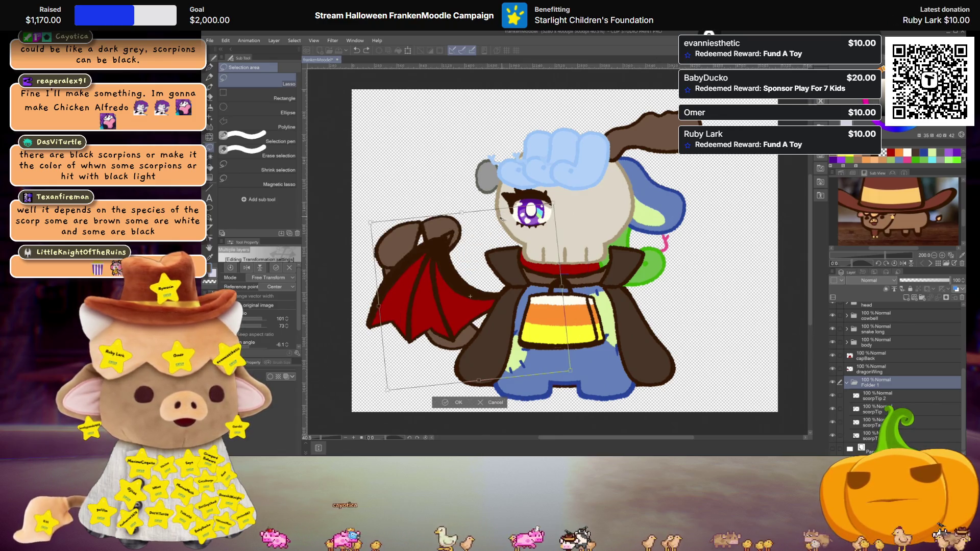
key(ctrl+z)
key(ctrl+z)
key(ctrl+z)
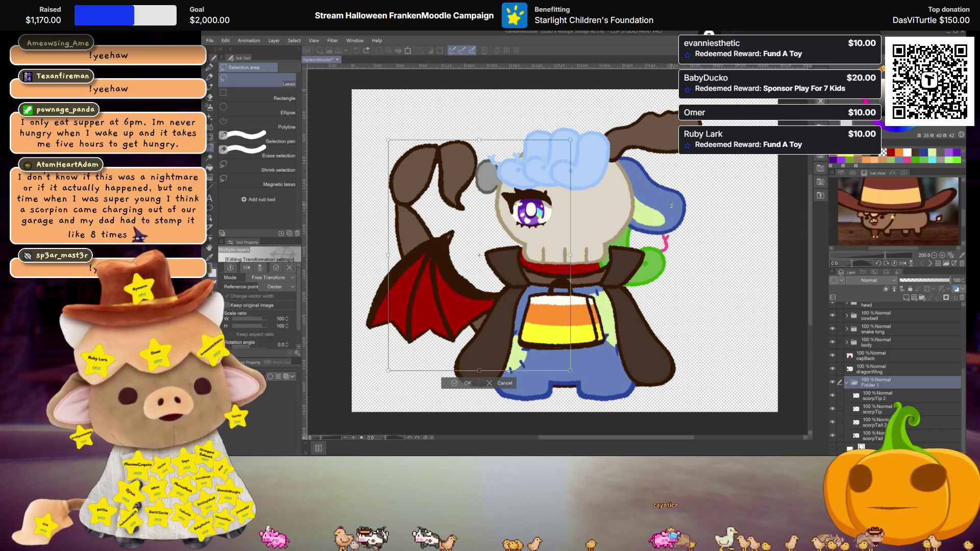
scroll(671, 205, up, 1)
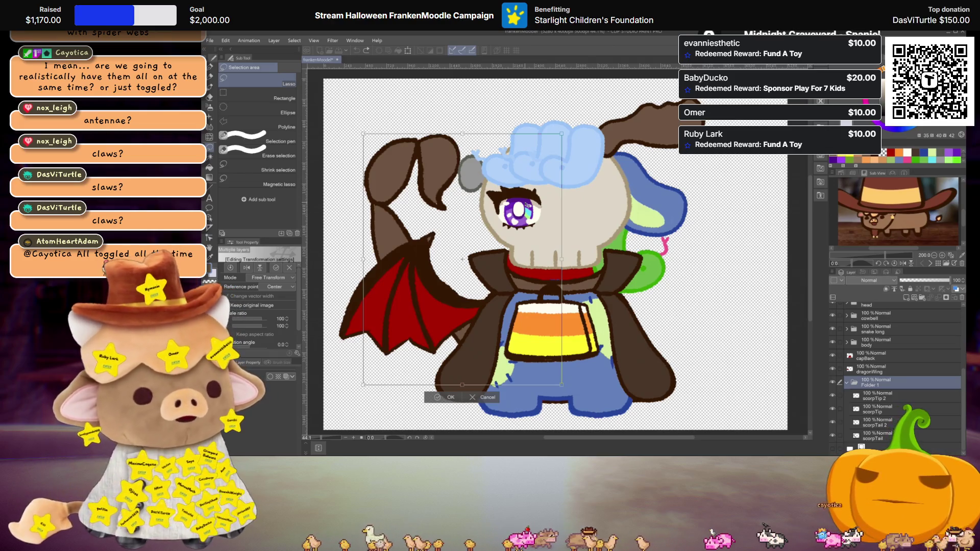
mouse_move(652, 325)
mouse_down()
mouse_move(645, 315)
mouse_move(652, 325)
mouse_up()
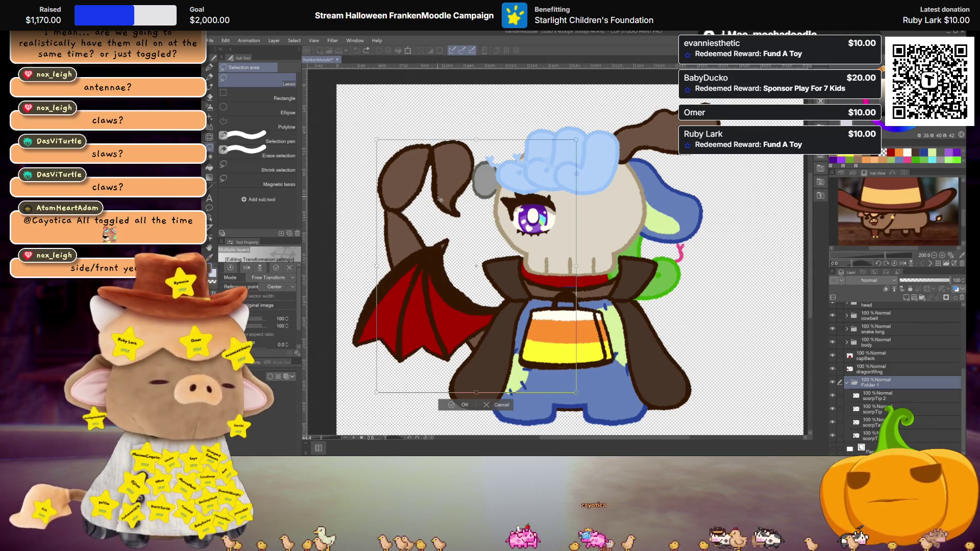
scroll(439, 199, down, 1)
scroll(449, 207, down, 1)
scroll(463, 218, up, 1)
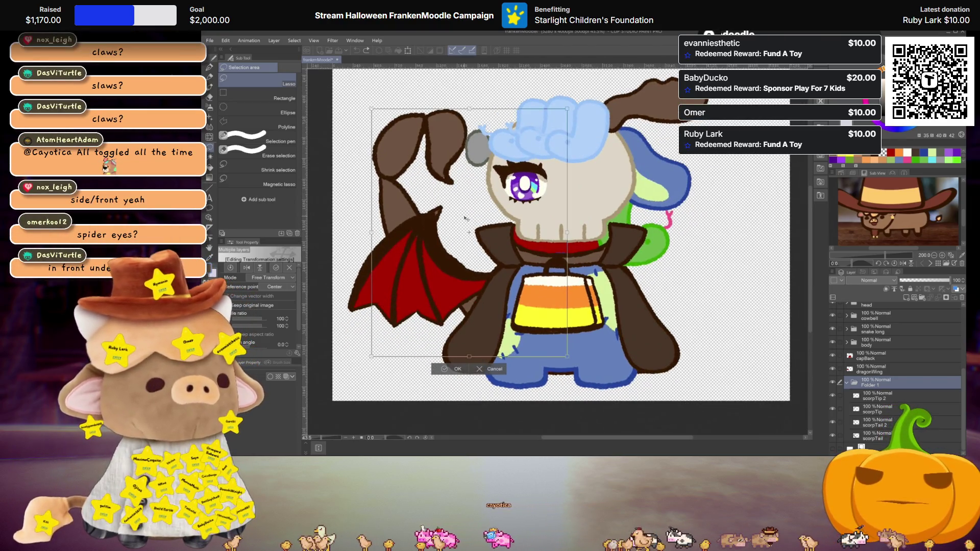